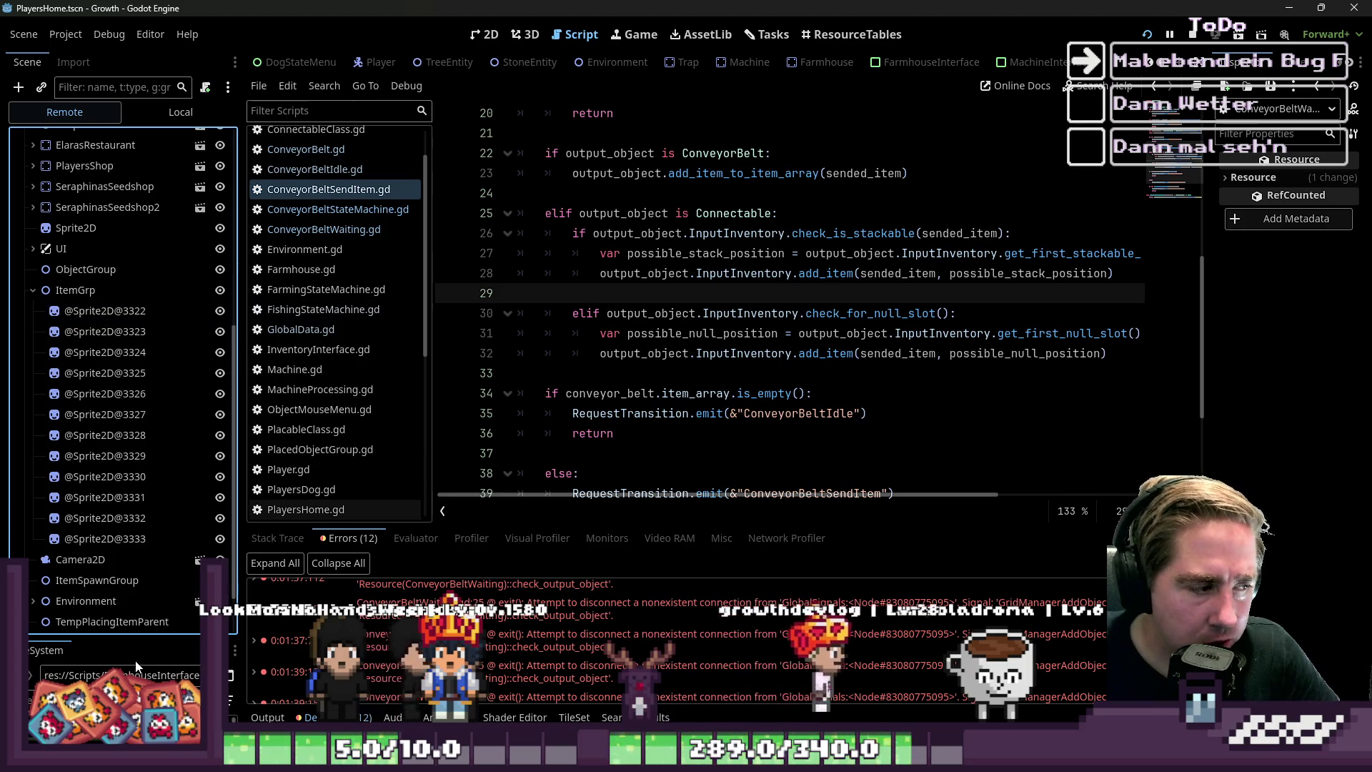
Stop the running game and switch to the Environment scene tab
left_click_drag(136, 620, 161, 208)
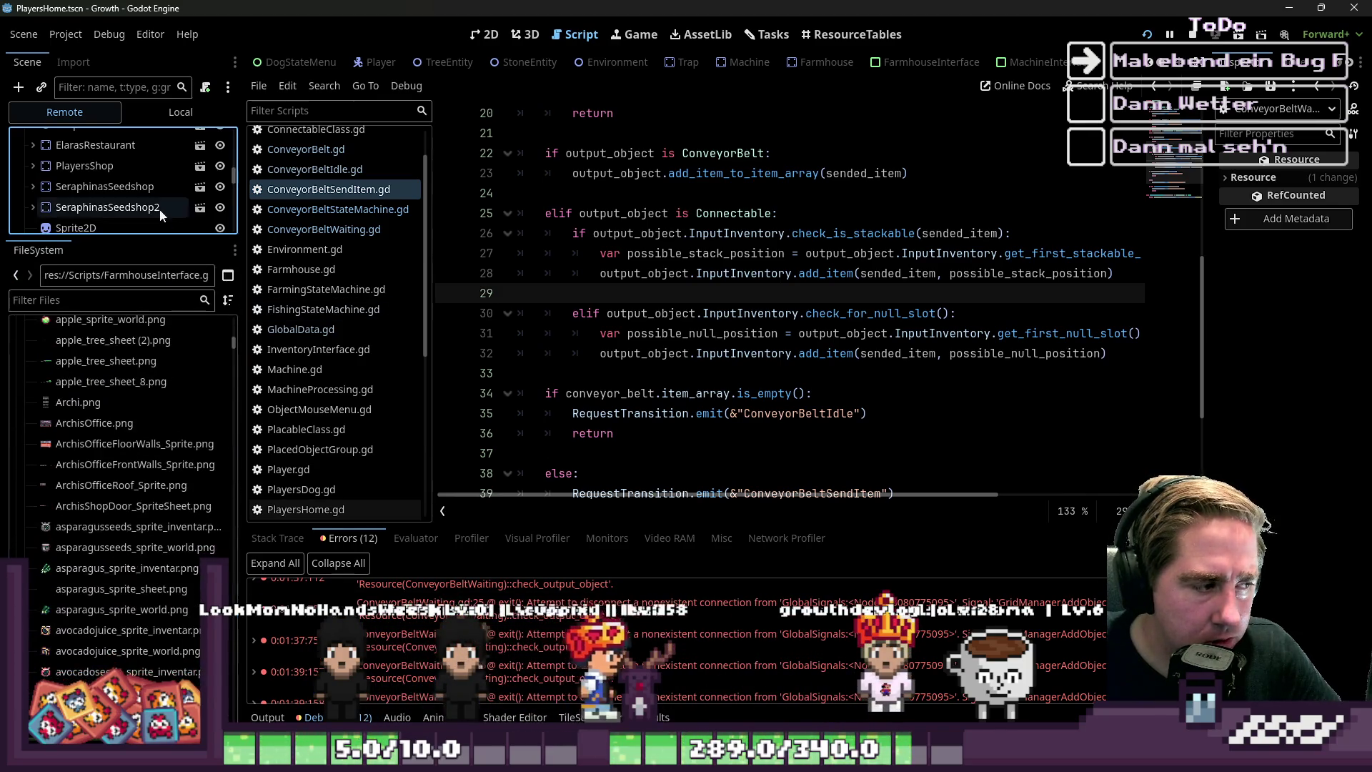
scroll(133, 446, "up", 5)
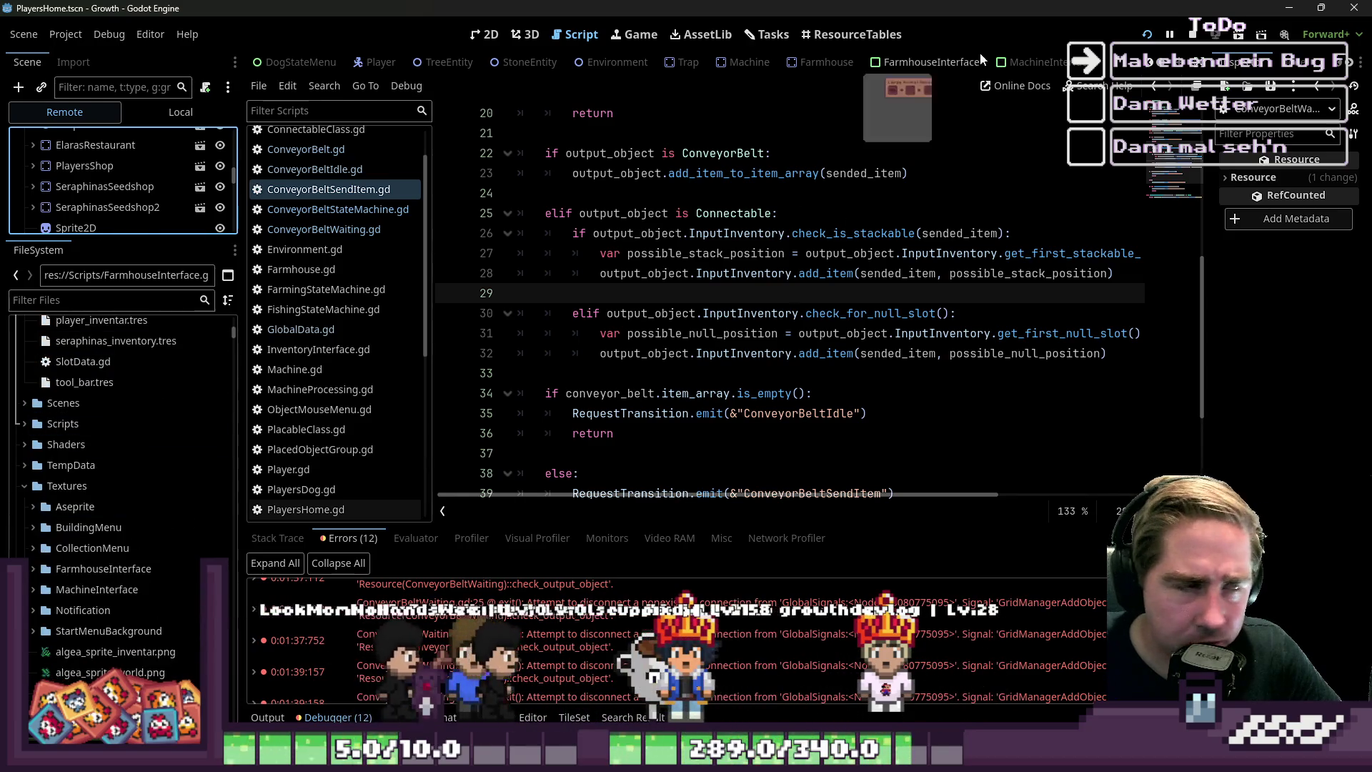
left_click(1192, 34)
left_click(612, 63)
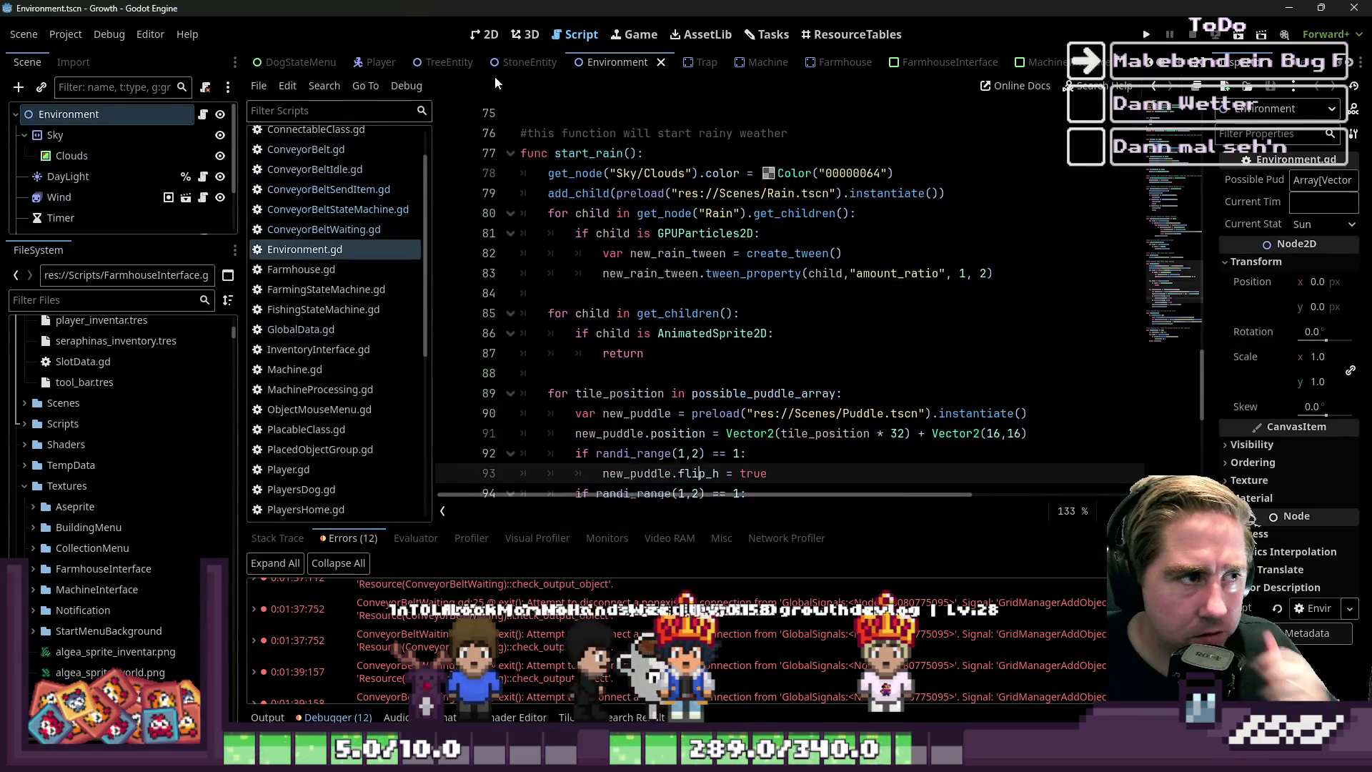
Open ConveyorBeltStateMachine.gd, then show the StoneEntity scene in the 2D workspace
left_click(320, 211)
scroll(572, 214, "up", 4)
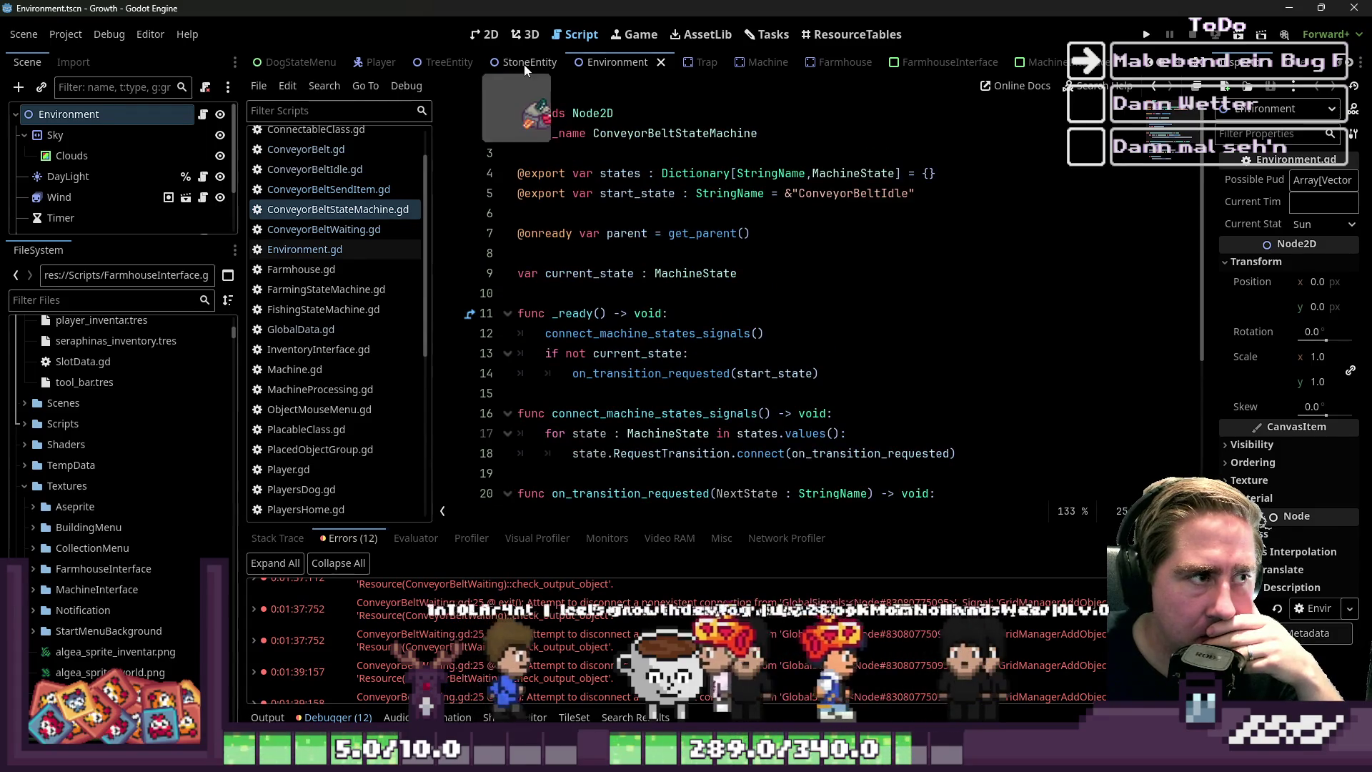
left_click(524, 64)
left_click(485, 34)
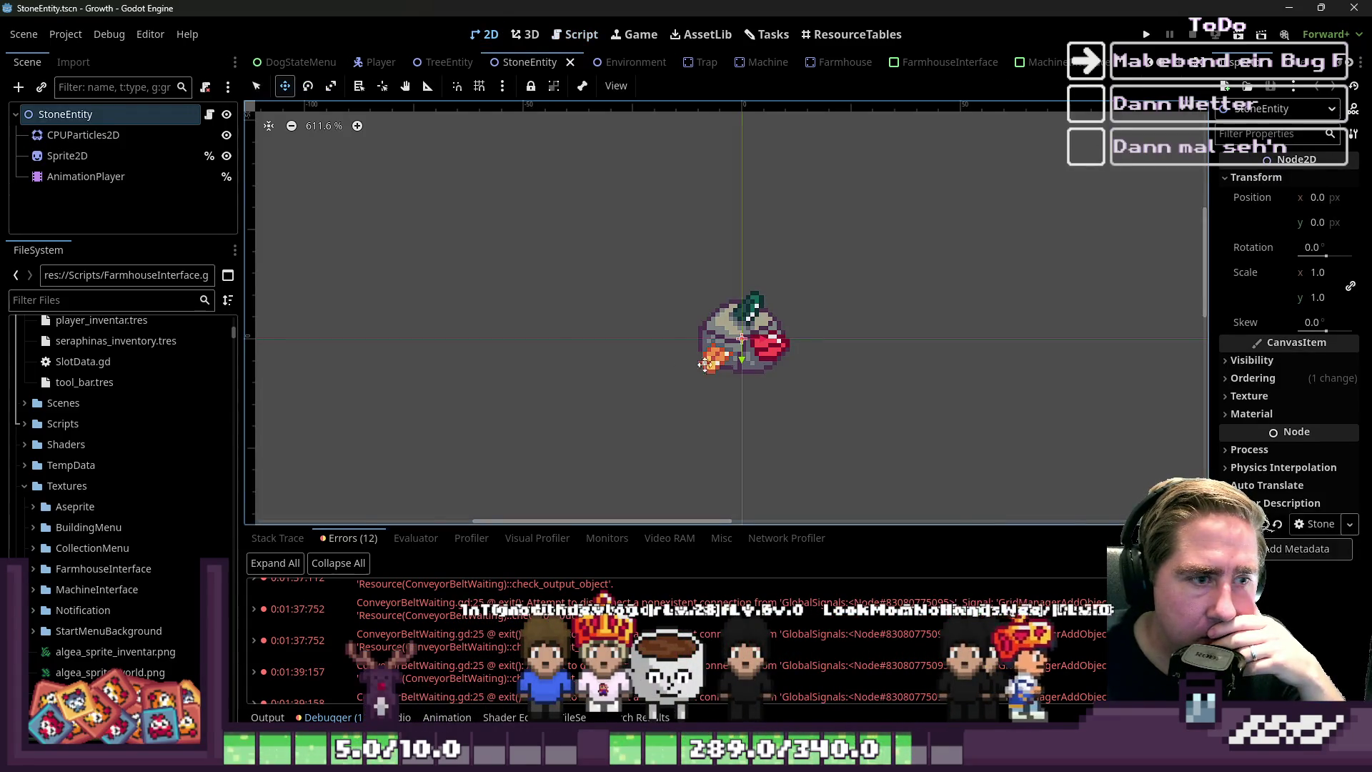
Select the stone's Sprite2D and preview its 7-frame texture sheet in the Inspector
left_click(101, 155)
left_click(1306, 191)
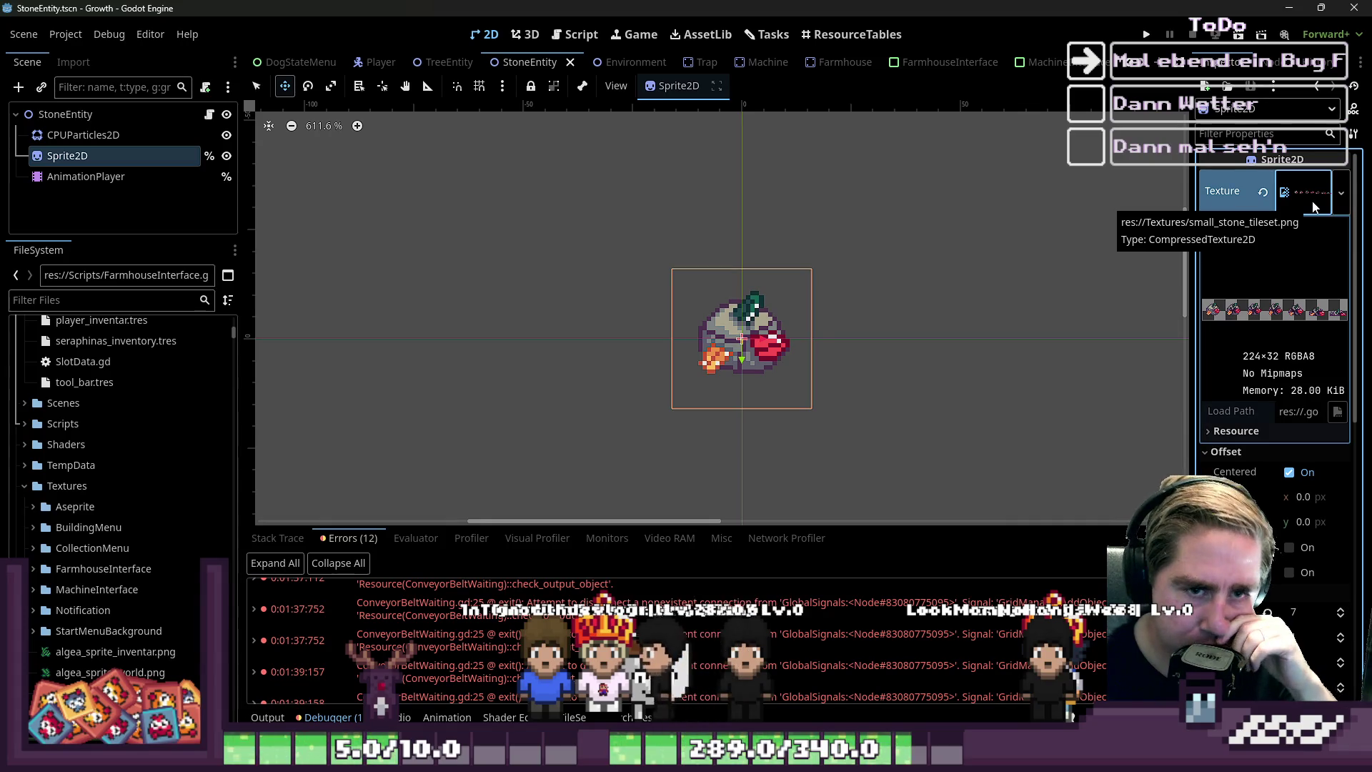
left_click(1313, 207)
left_click(1341, 195)
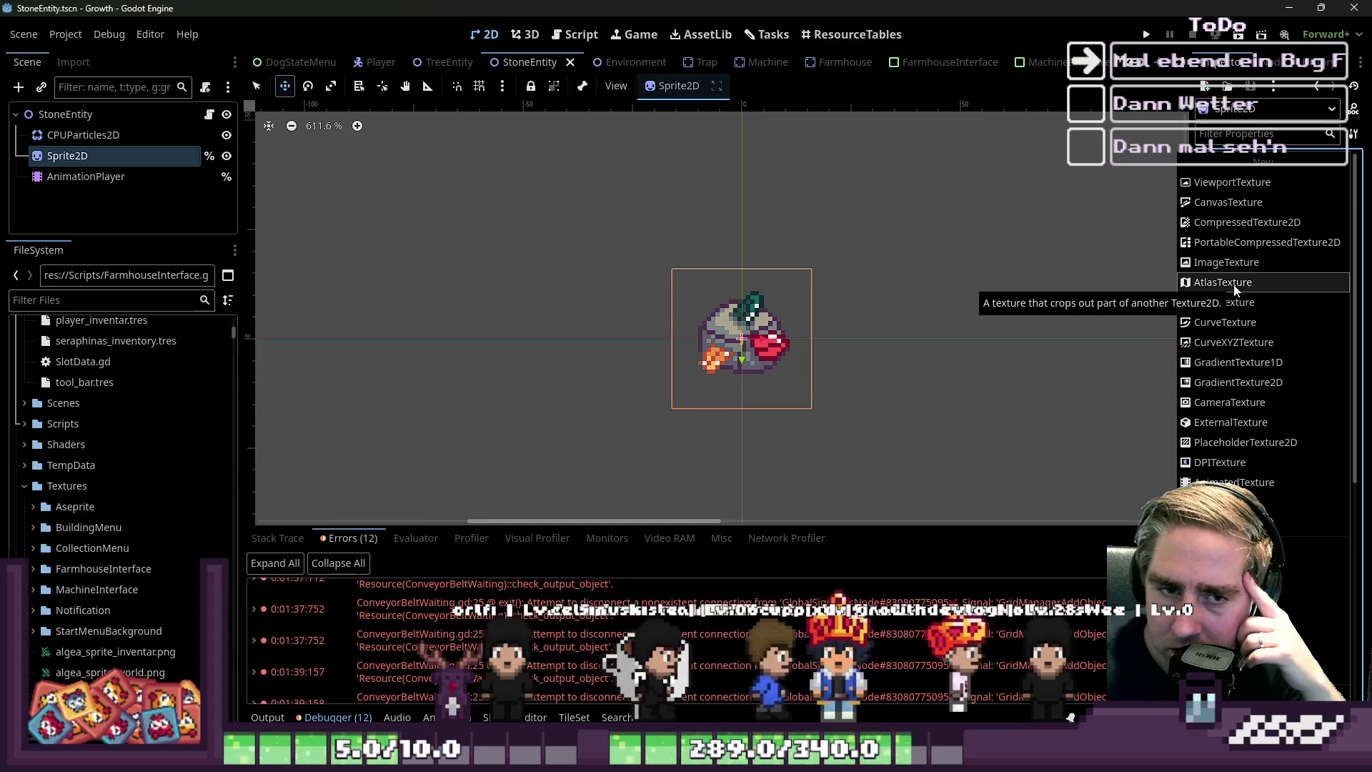
left_click(1147, 278)
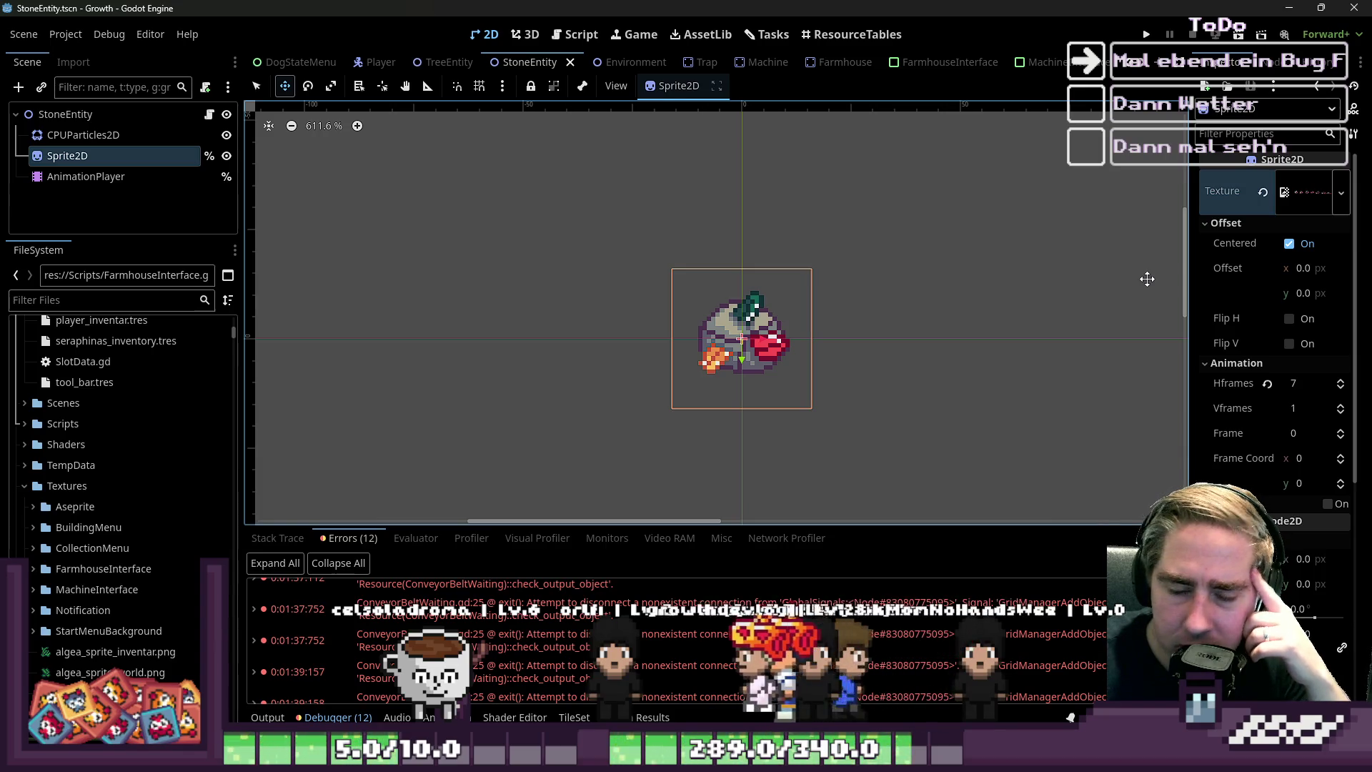
Browse the FileSystem Textures folder to the ametrine_sprite_inventar.png file
scroll(135, 579, "down", 5)
left_click(130, 577)
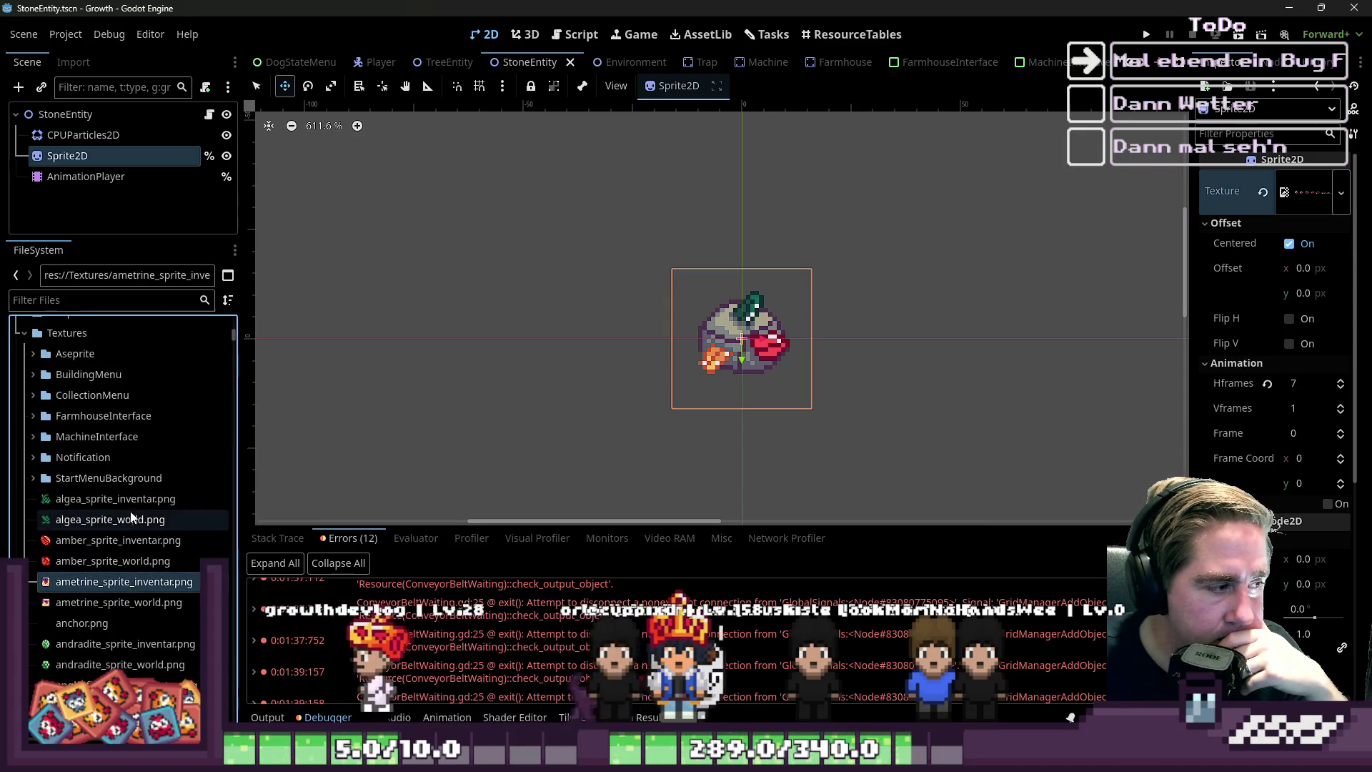
scroll(129, 557, "down", 5)
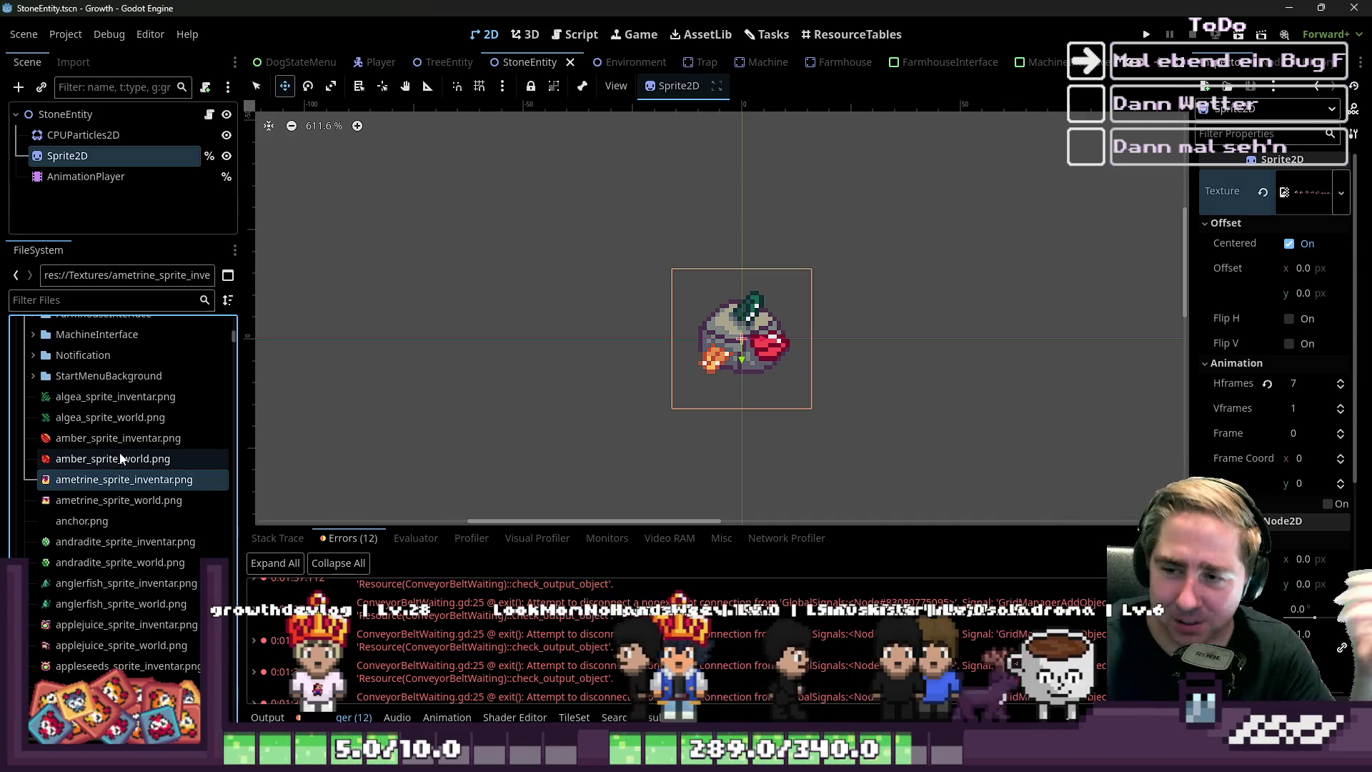
mouse_move(93, 522)
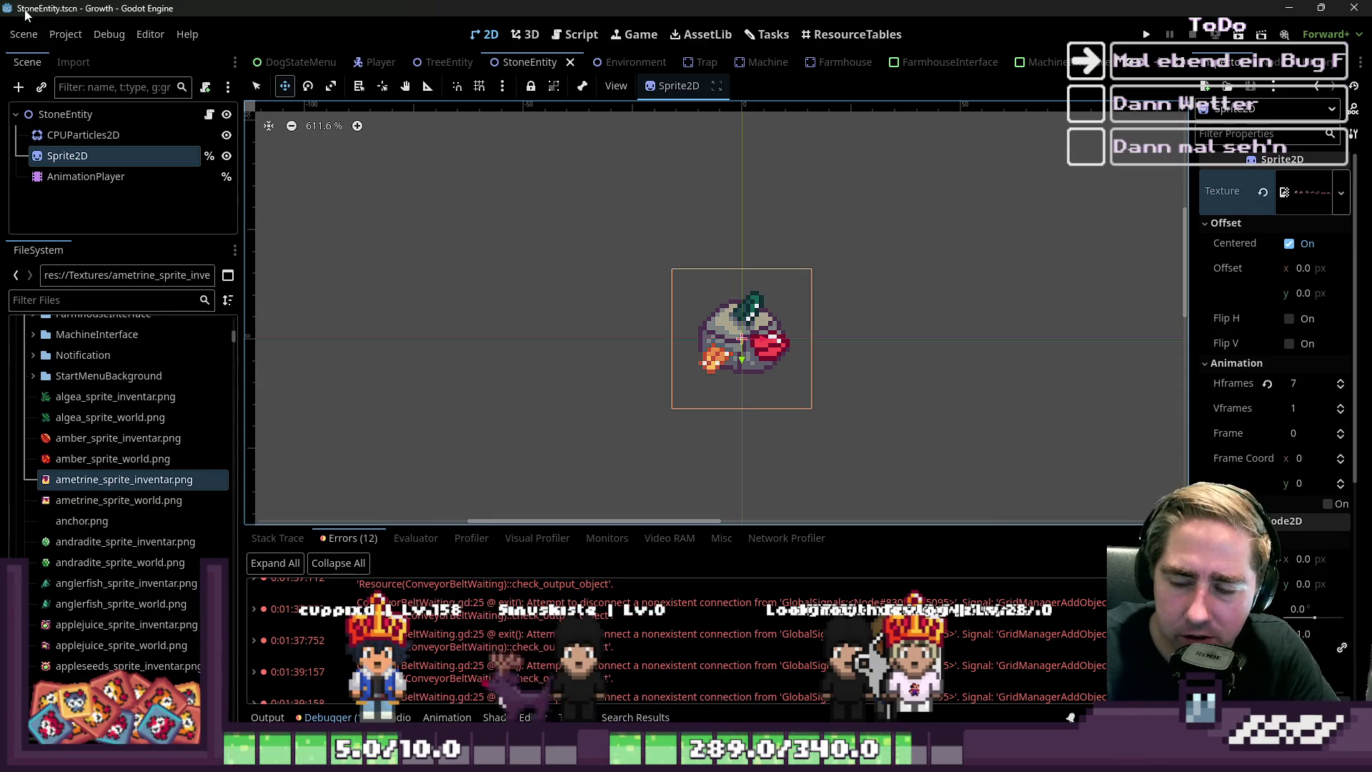
Expand and collapse the Sprite2D texture preview, checking its resource details
left_click(1329, 190)
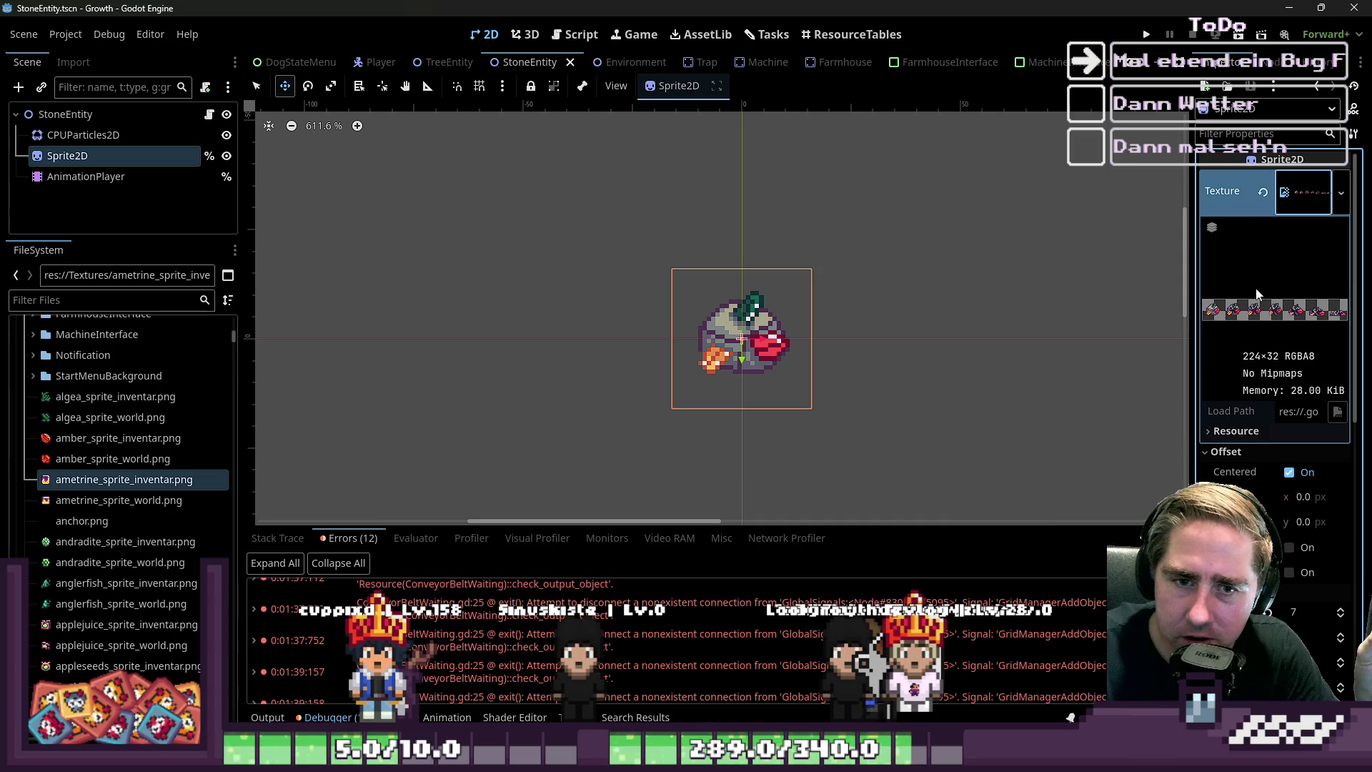
left_click(1236, 431)
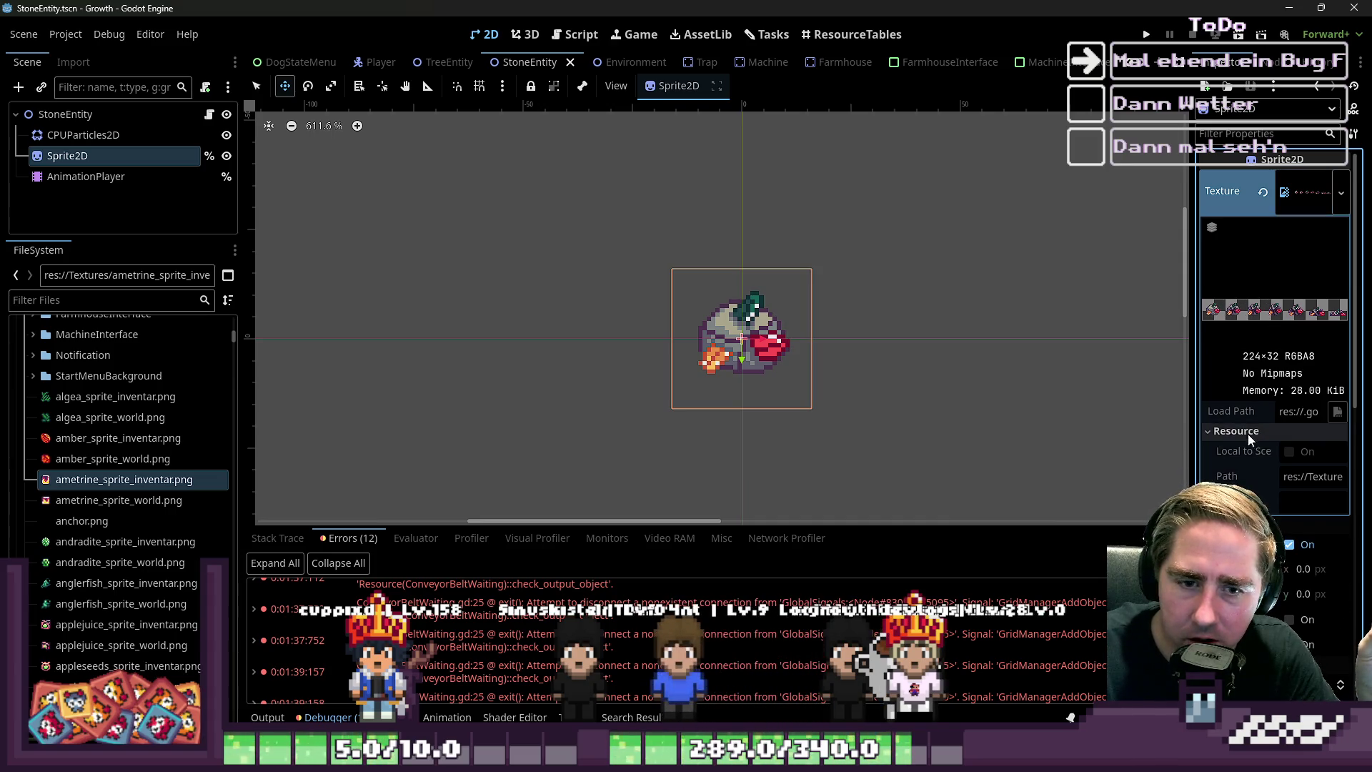
left_click(1305, 196)
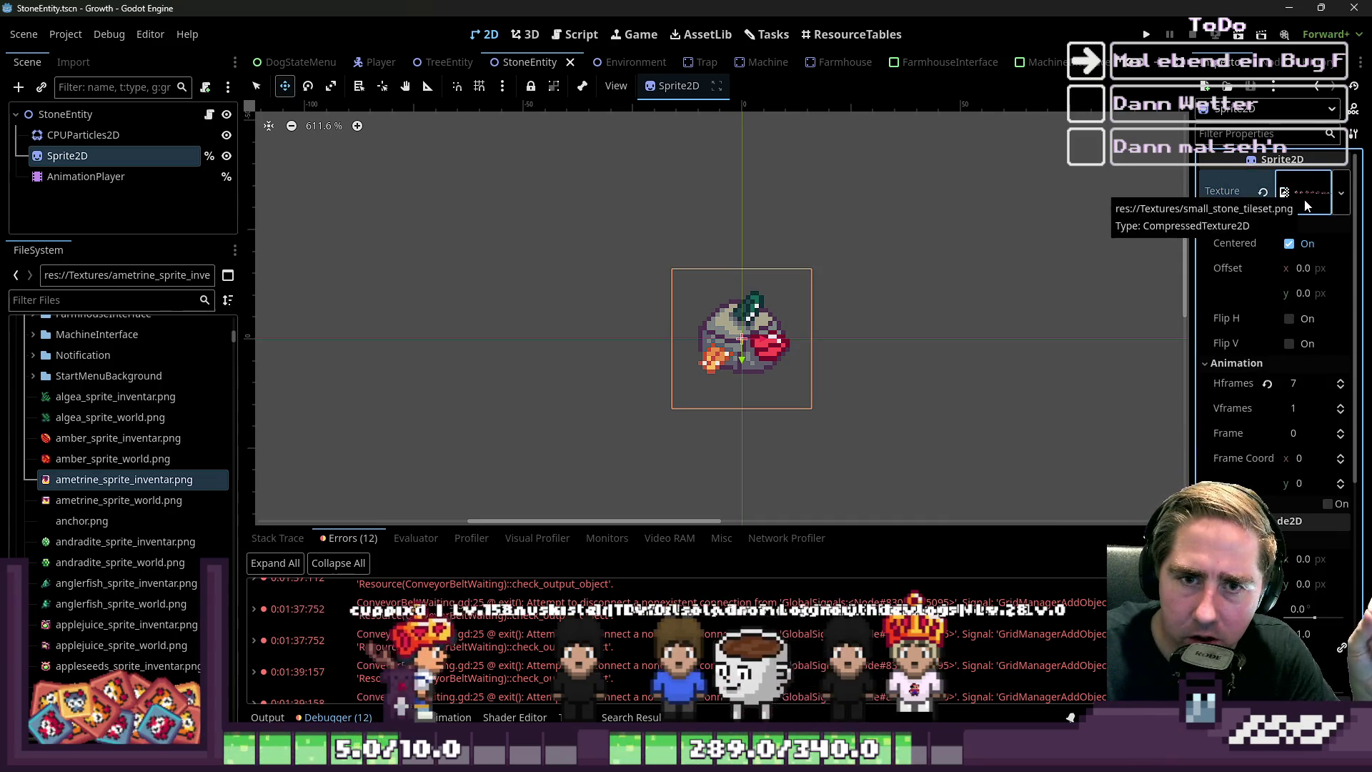
left_click(1306, 203)
left_click(1305, 205)
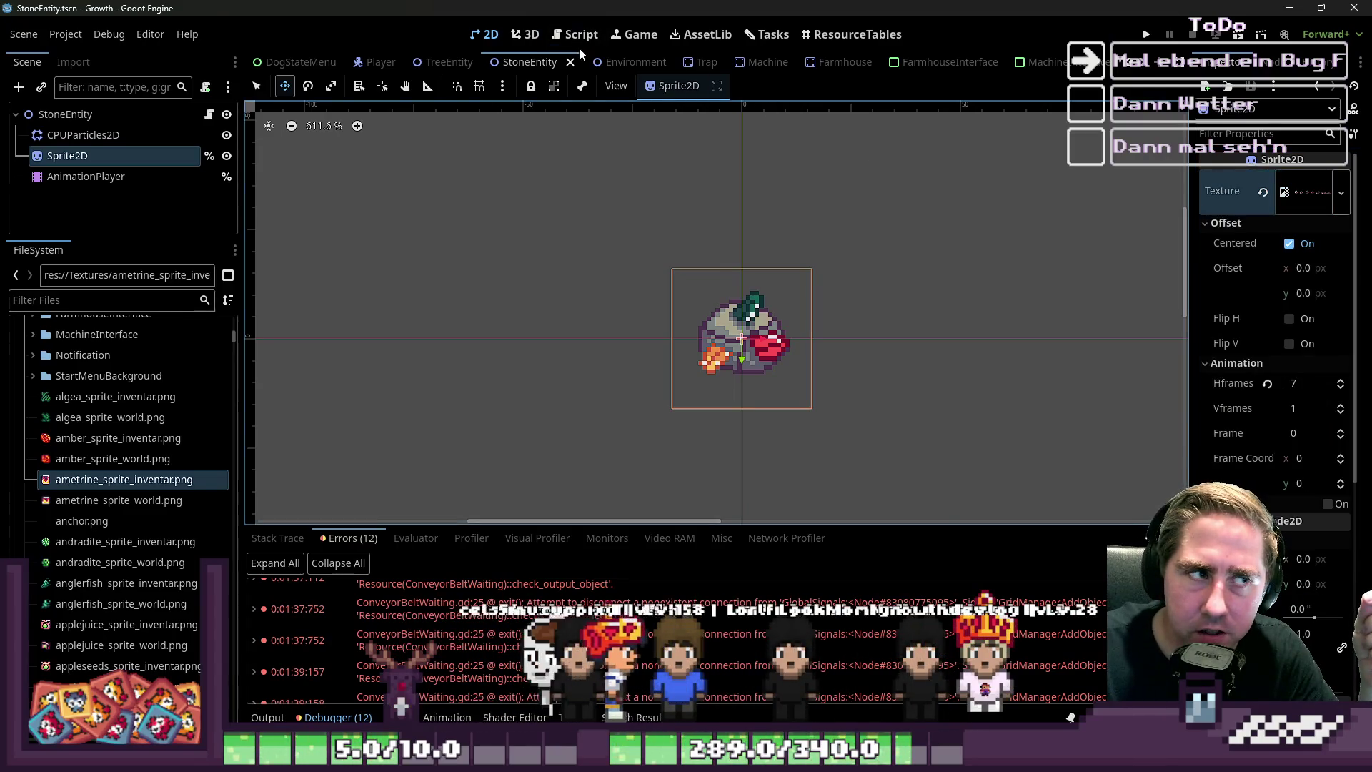
Switch to the Script view and open ConveyorBeltIdle.gd at line 20
key("ctrl+F3")
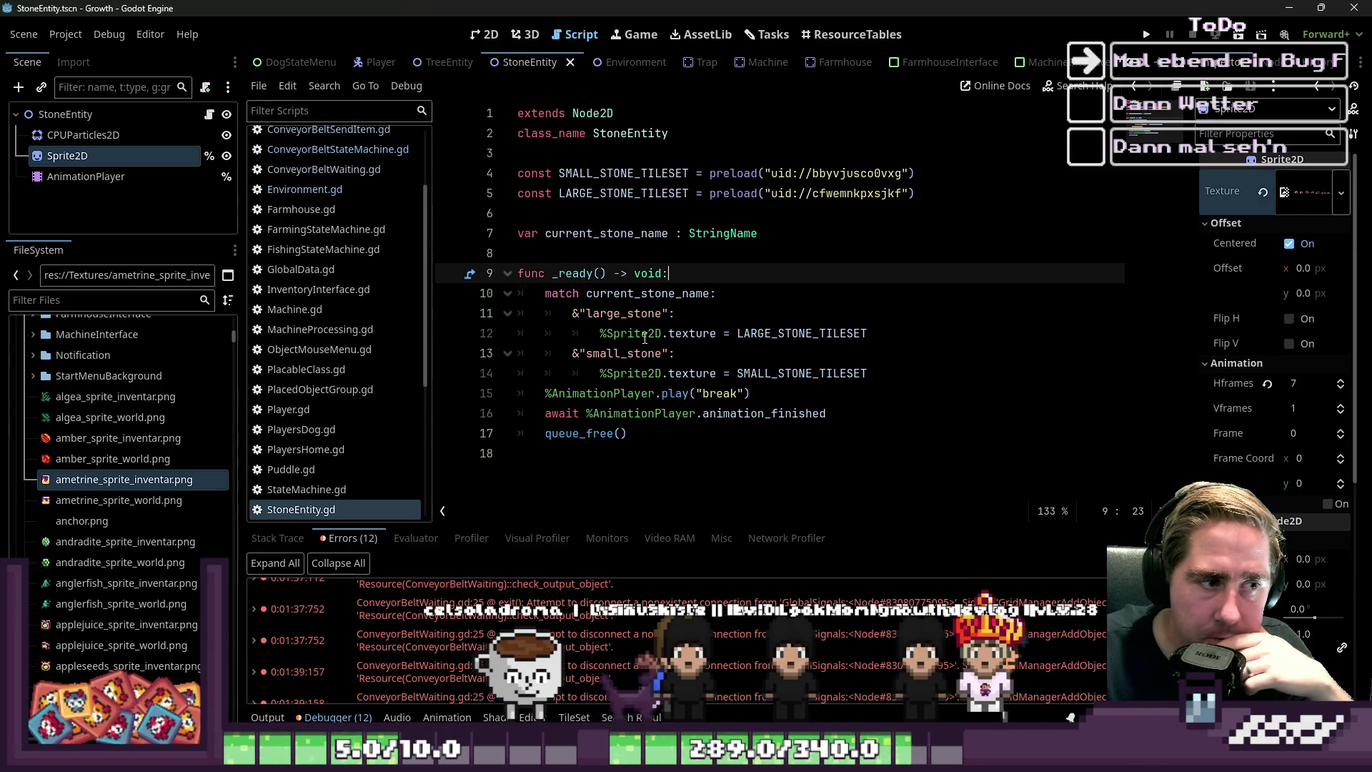
left_click_drag(606, 333, 675, 353)
scroll(345, 233, "up", 3)
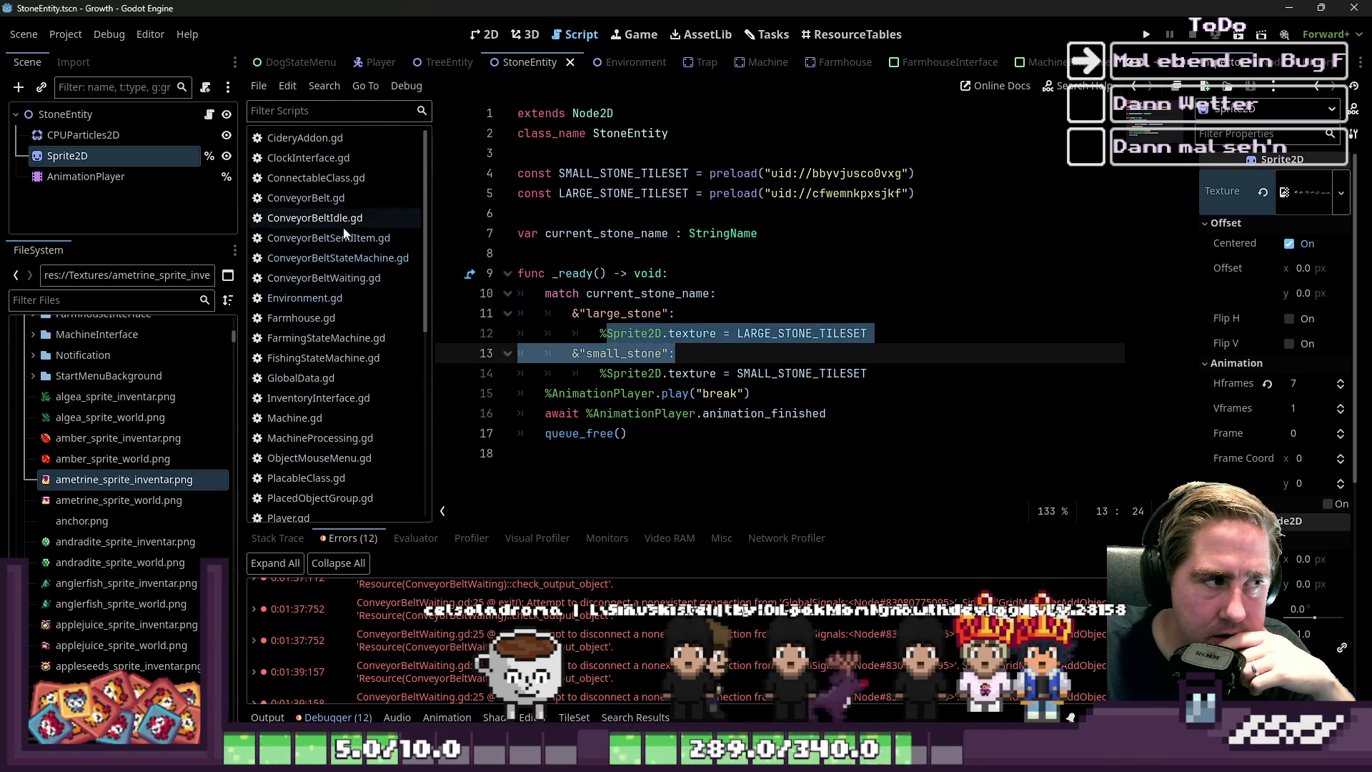
left_click(344, 226)
scroll(851, 366, "down", 3)
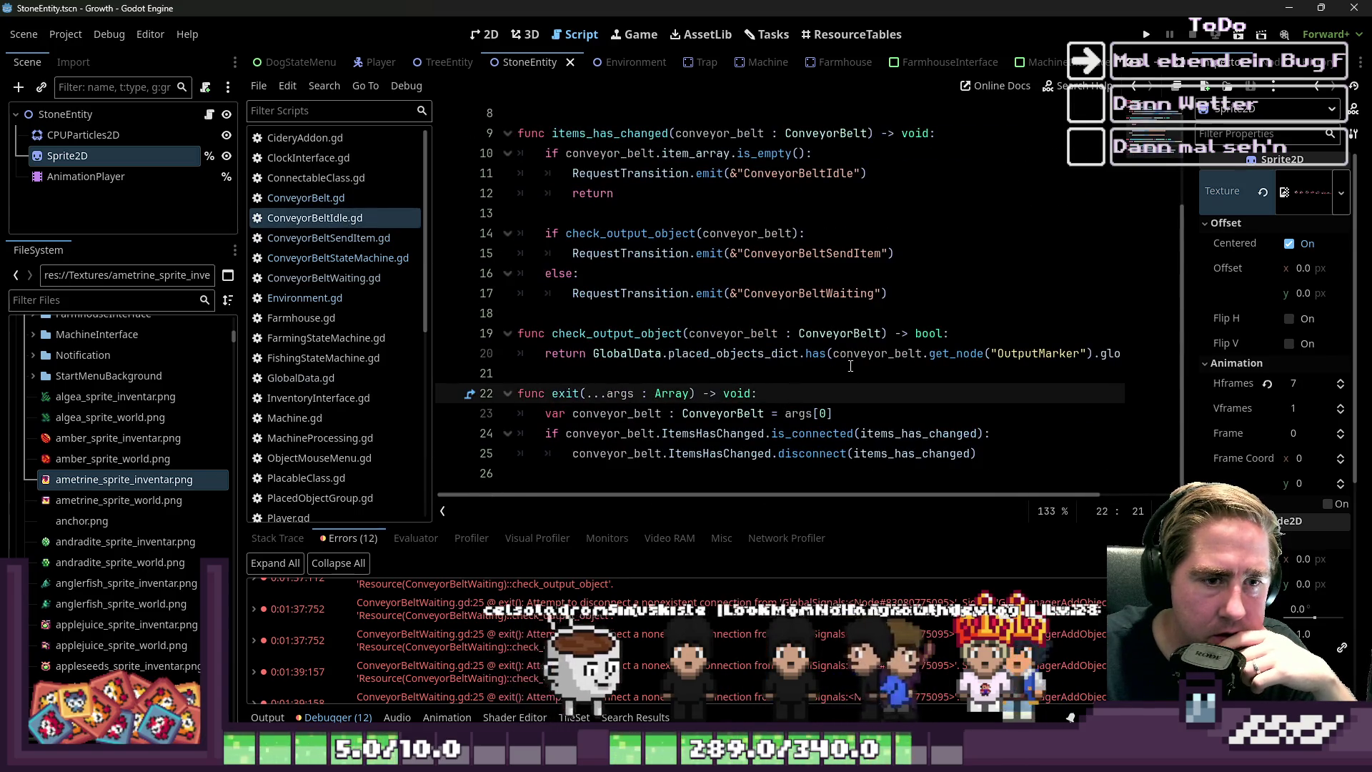
left_click(851, 366)
Open ConveyorBelt.gd, then read through ConveyorBeltSendItem.gd
left_click(306, 198)
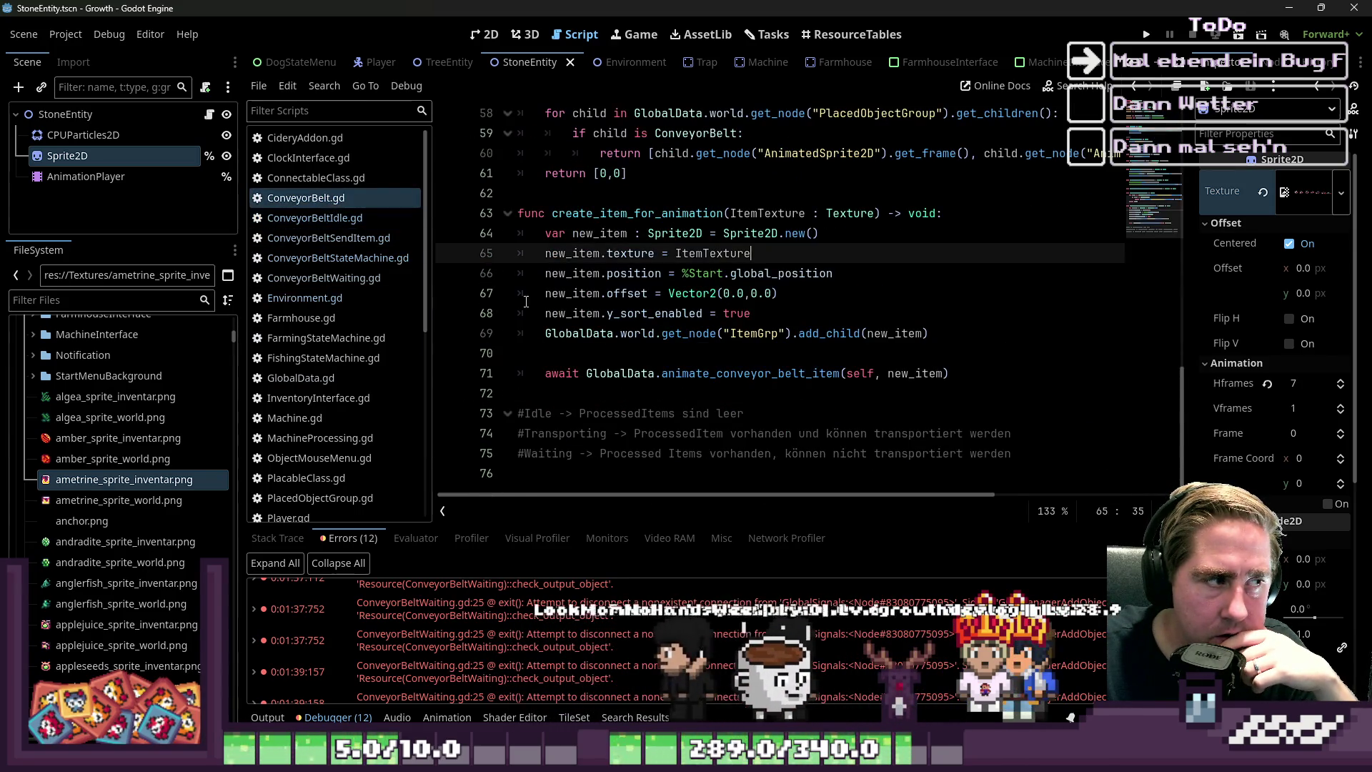
scroll(498, 298, "up", 1)
left_click(335, 237)
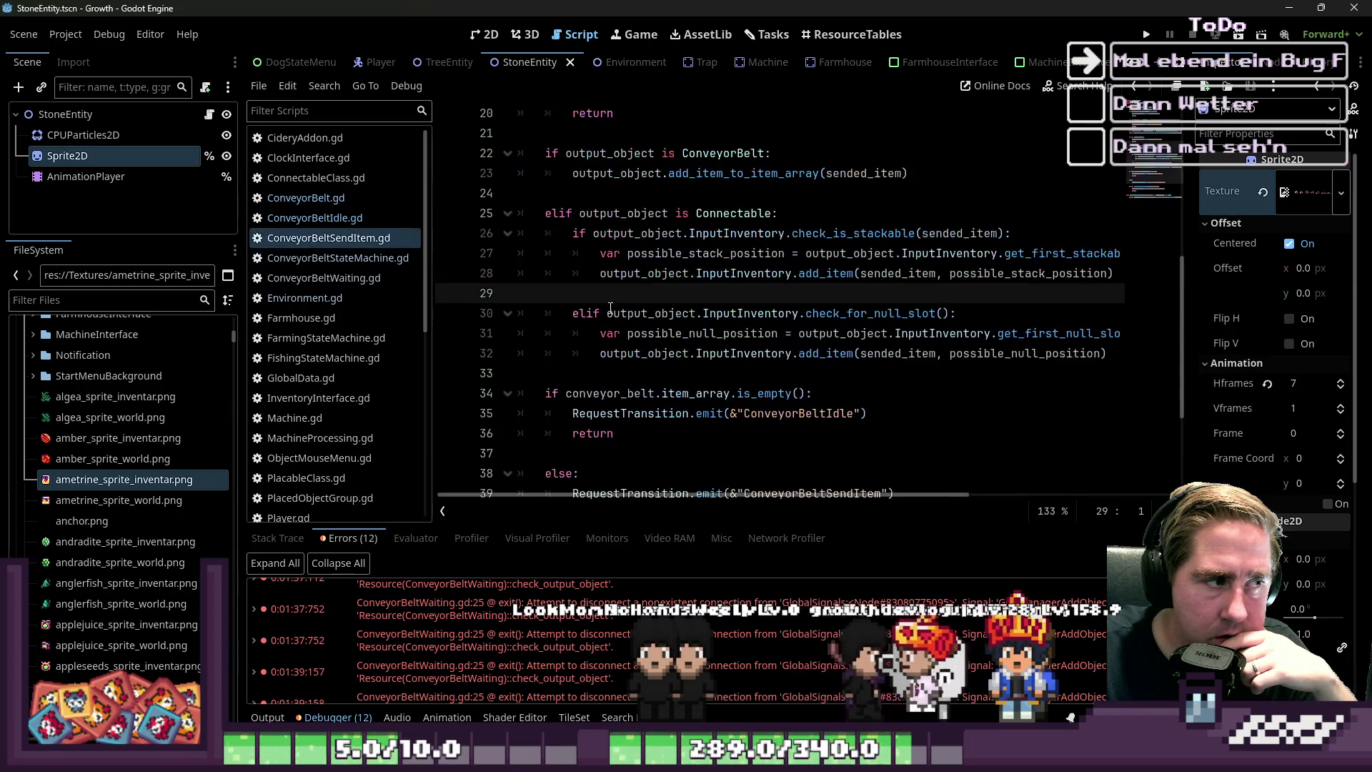
scroll(602, 306, "down", 3)
scroll(645, 366, "up", 6)
scroll(667, 390, "down", 4)
scroll(667, 390, "down", 3)
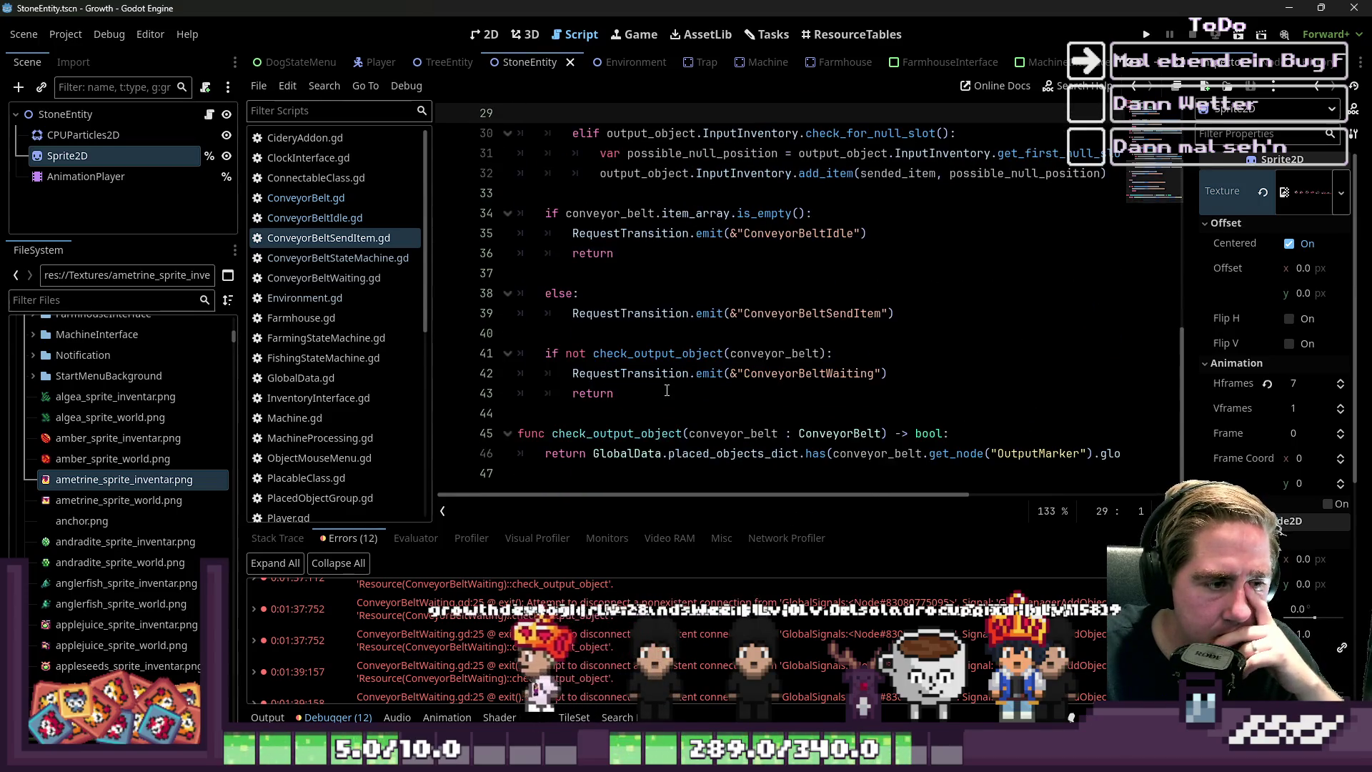
scroll(658, 283, "up", 3)
scroll(658, 284, "up", 2)
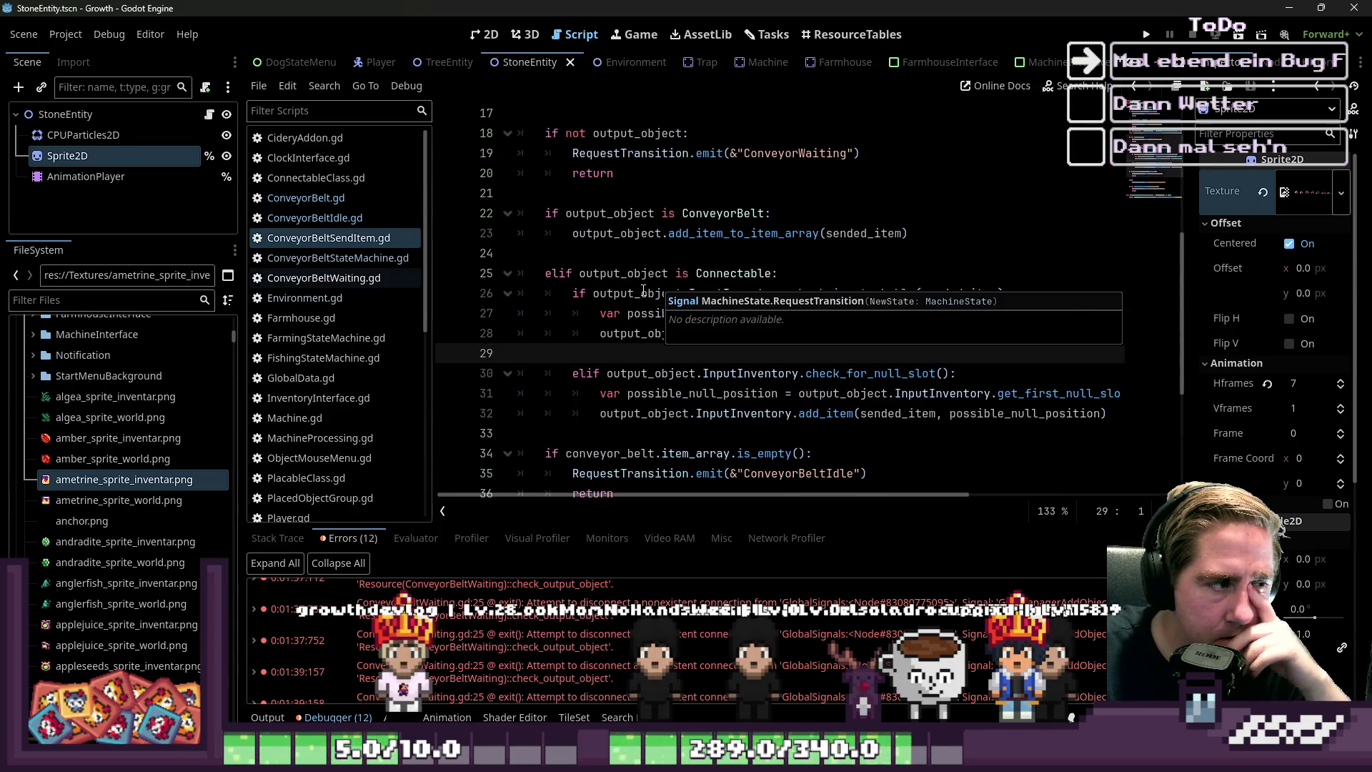
scroll(643, 294, "up", 5)
scroll(642, 294, "down", 6)
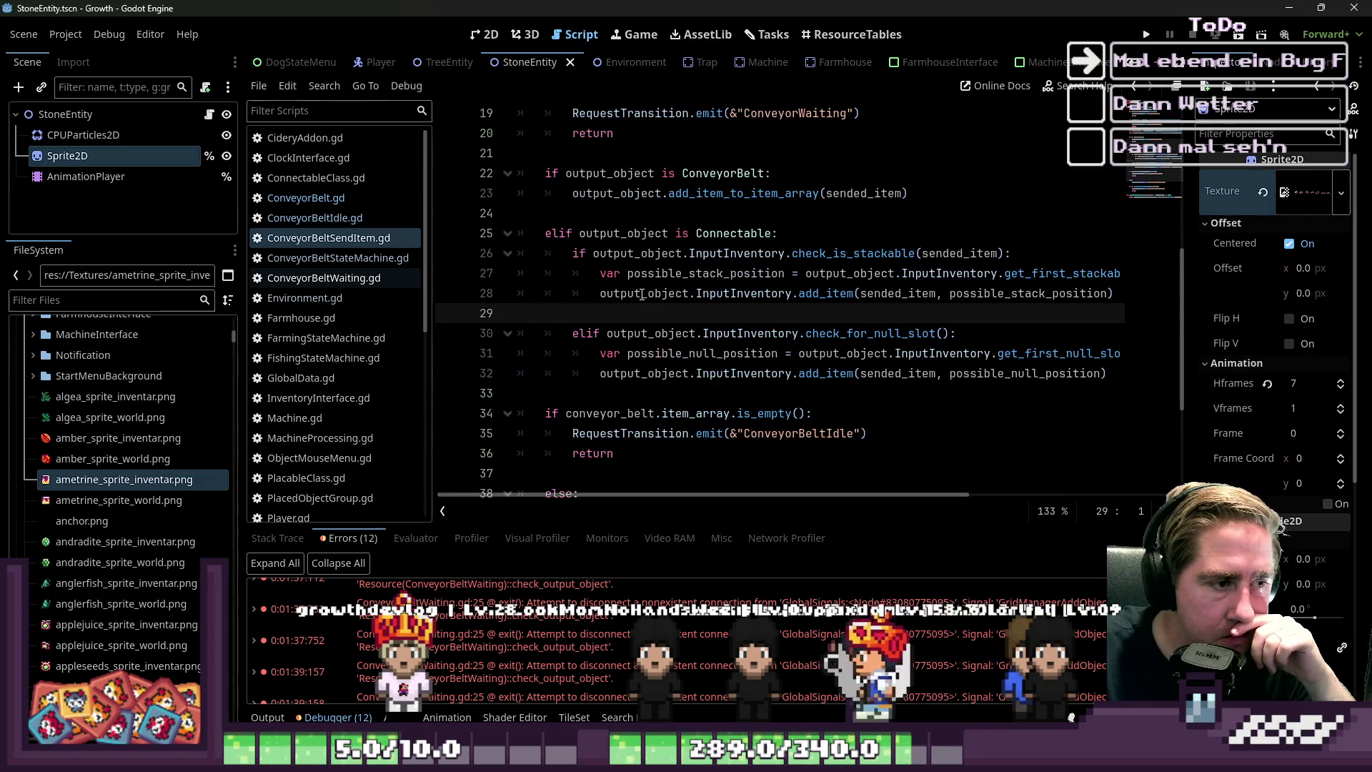
Jump from the create_item_for_animation call to its definition and select lines 63–67
left_click(655, 358)
scroll(649, 421, "down", 3)
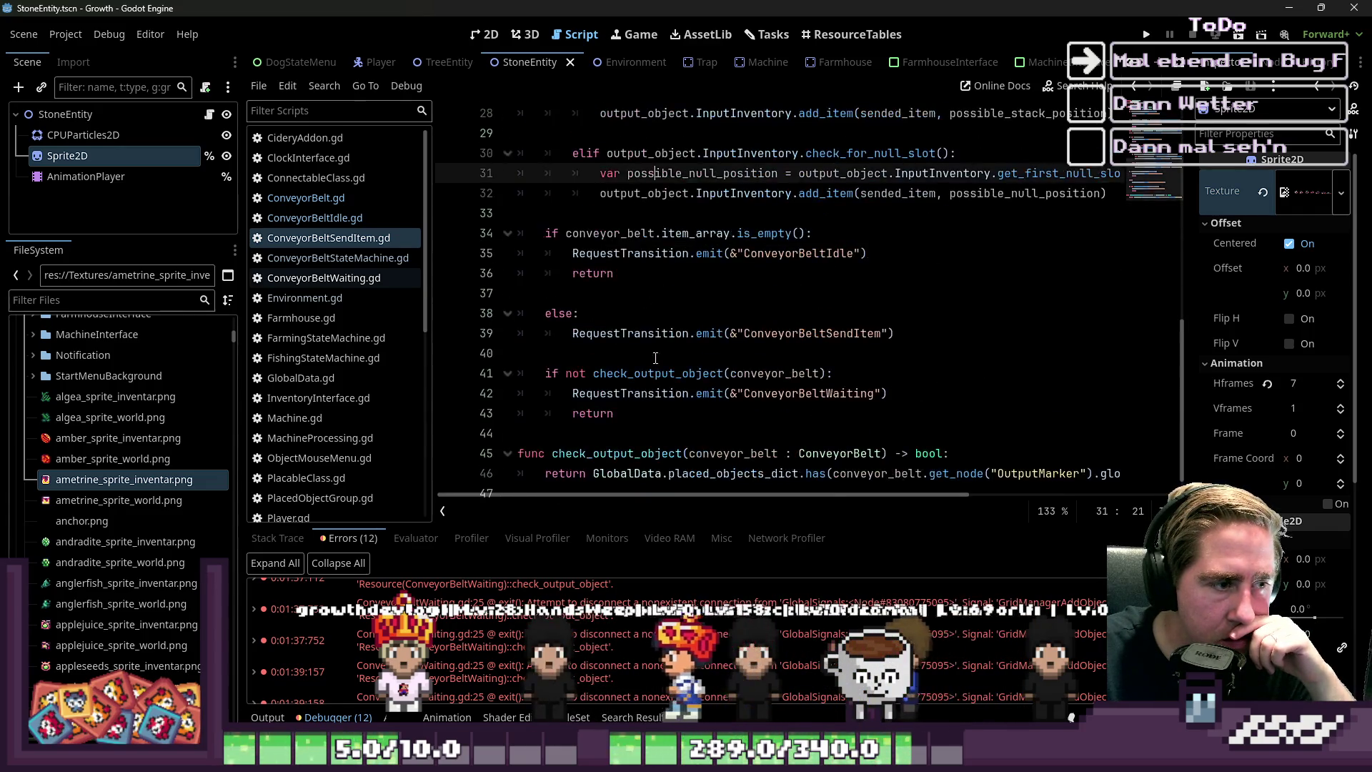
left_click(646, 432)
scroll(641, 402, "up", 1)
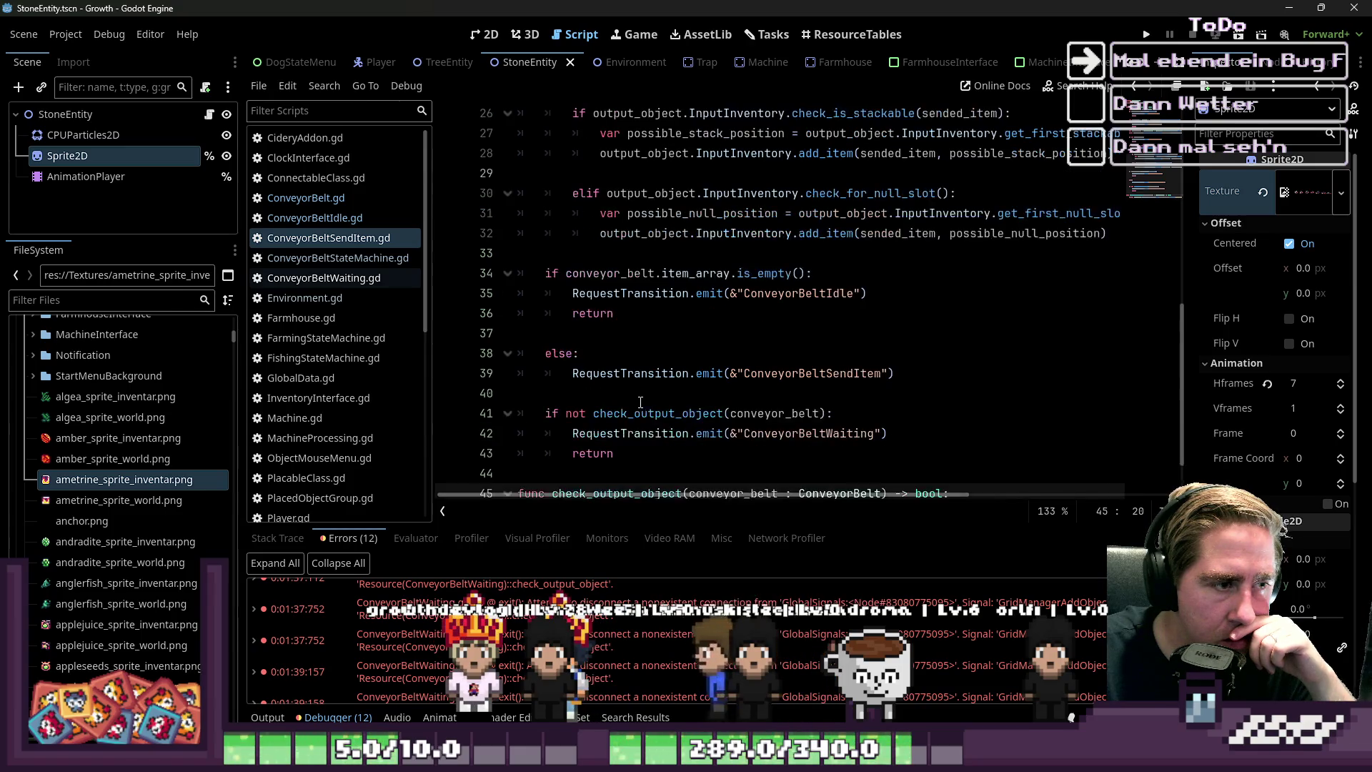
scroll(640, 403, "up", 6)
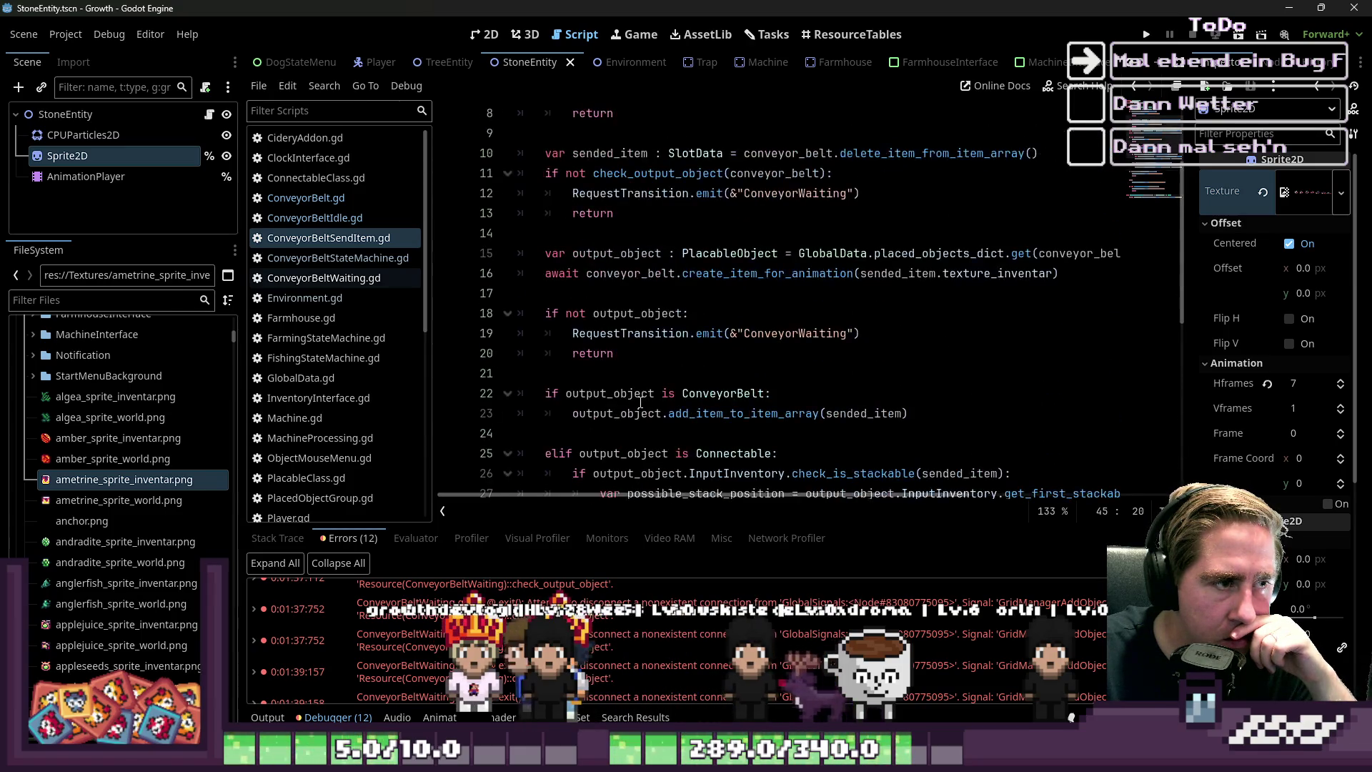
left_click(775, 280)
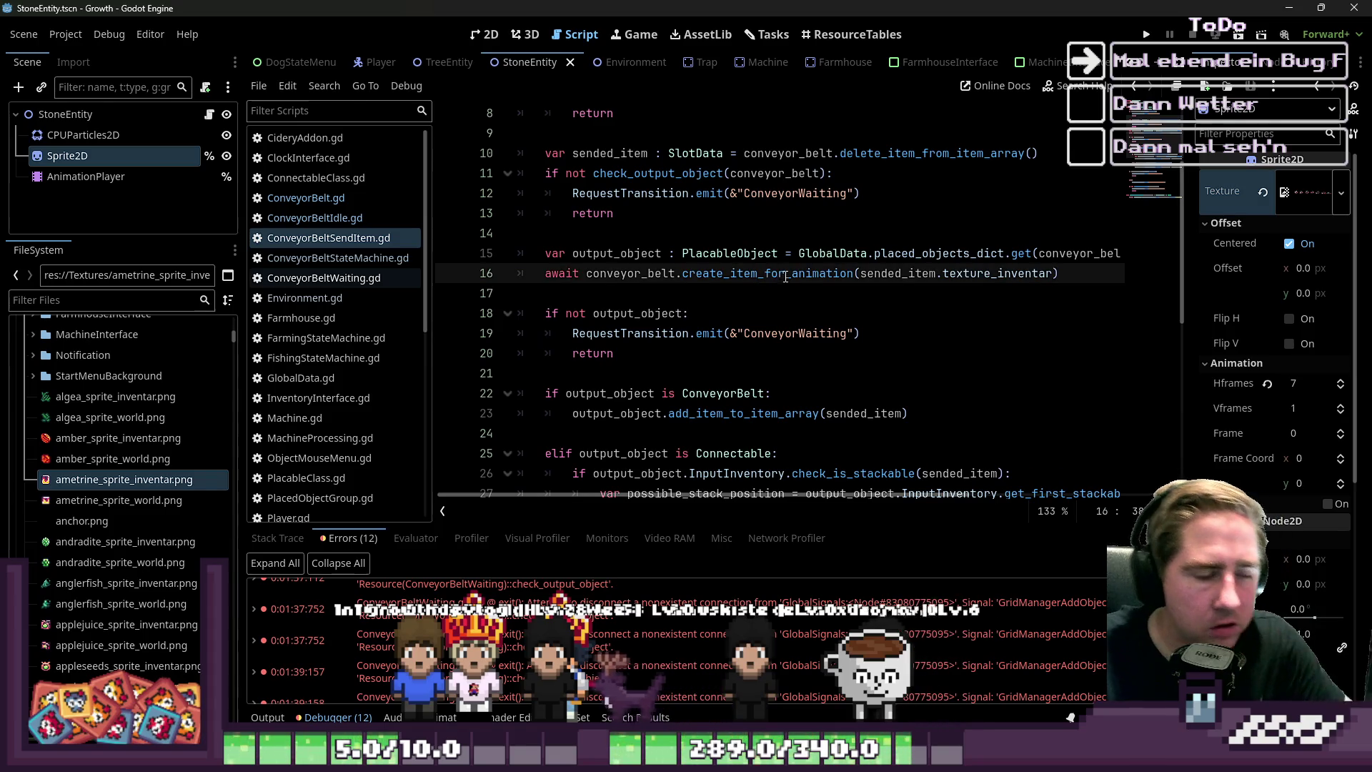
left_click(806, 273, "ctrl")
mouse_move(676, 233)
left_mouse_down()
mouse_move(757, 274)
mouse_move(758, 314)
left_mouse_up()
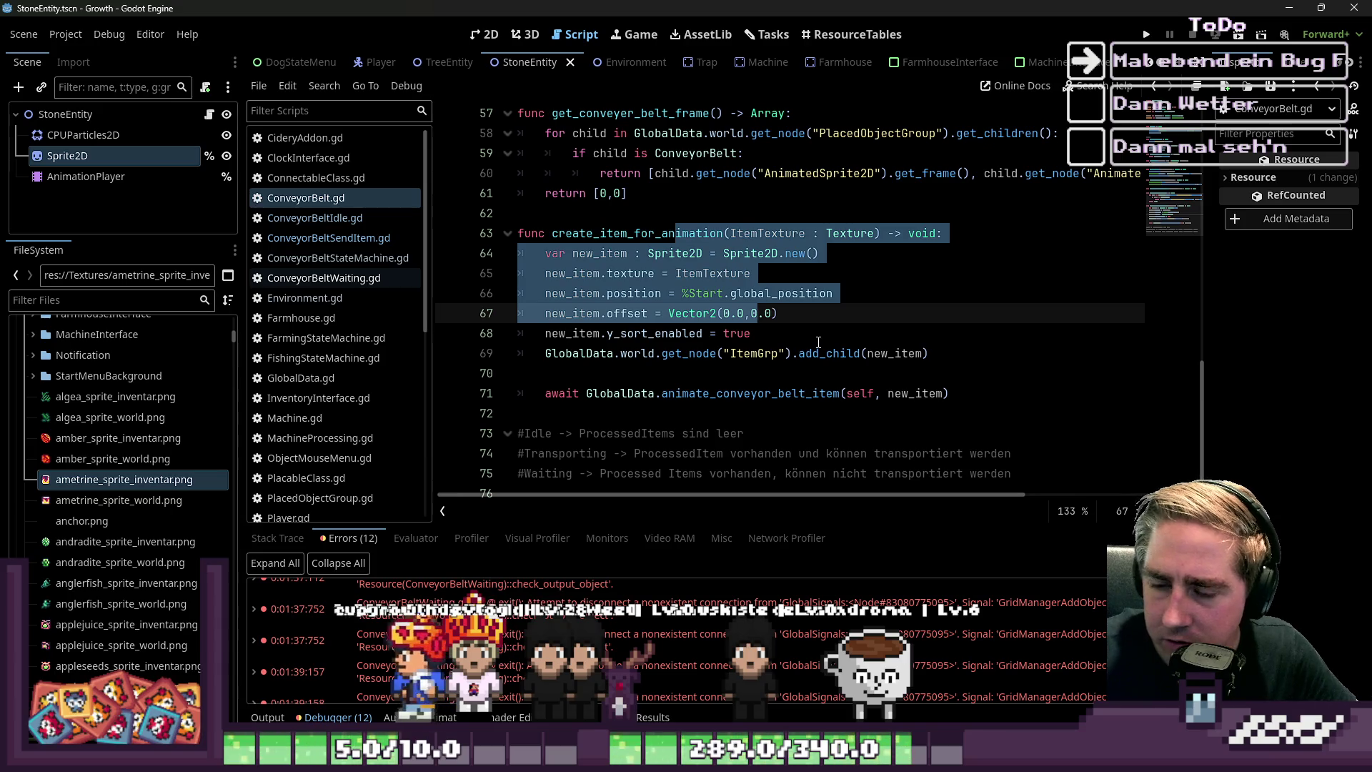
left_click(751, 352)
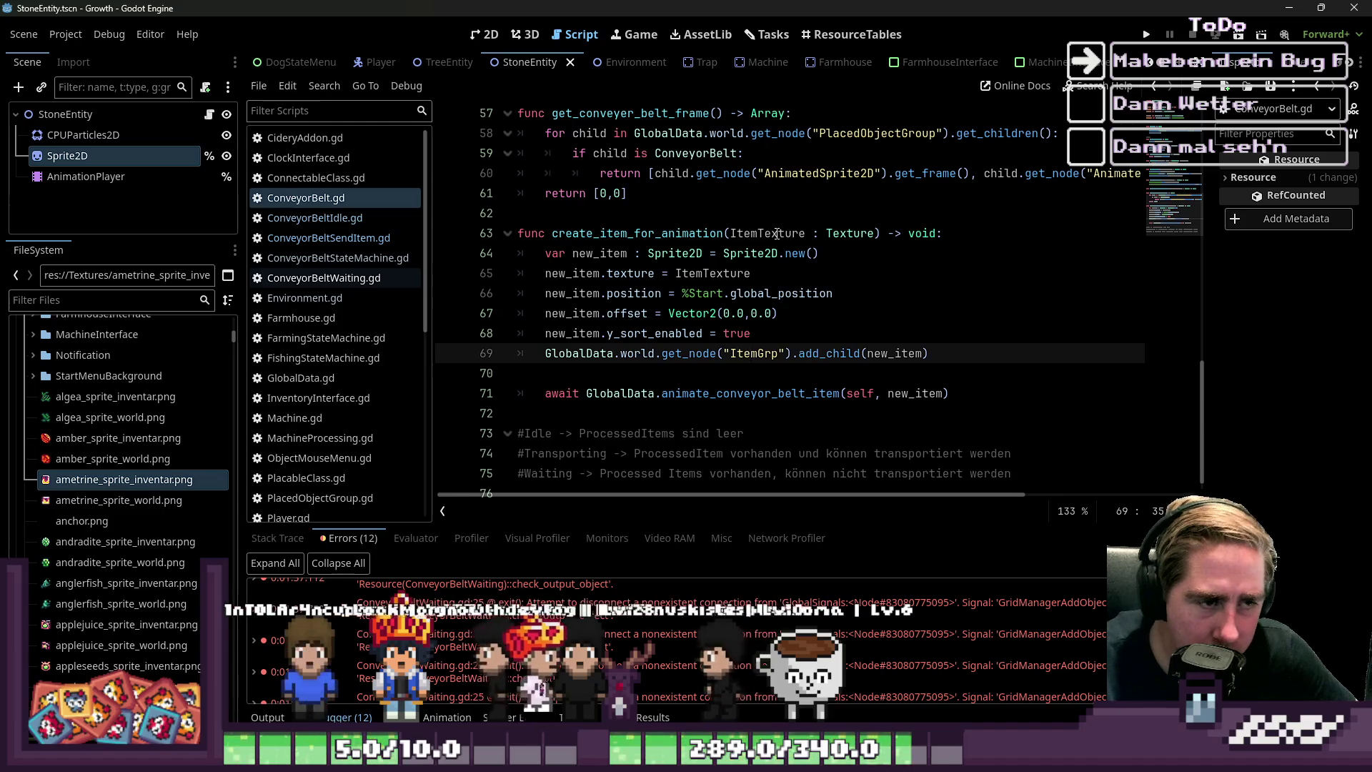
mouse_move(820, 254)
left_mouse_down()
mouse_move(786, 242)
mouse_move(722, 254)
left_mouse_up()
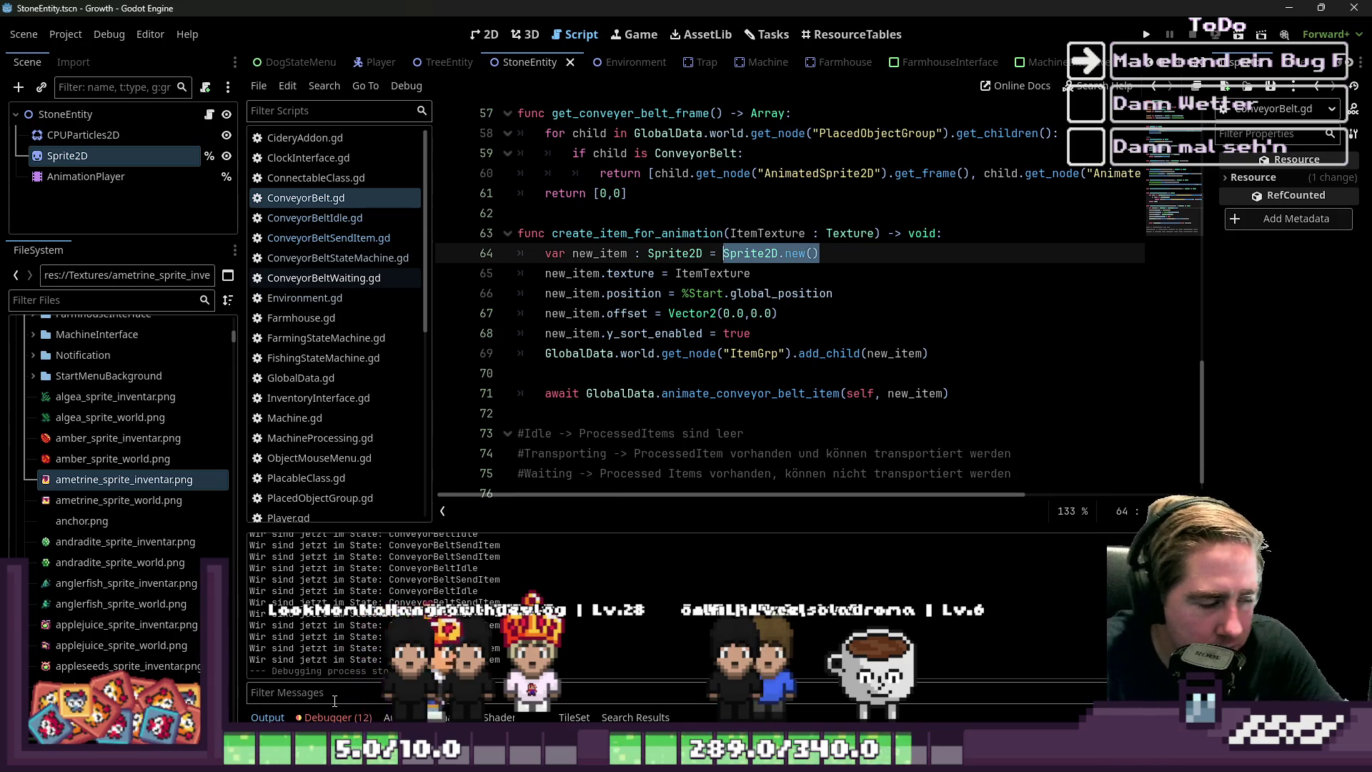
left_click(336, 717)
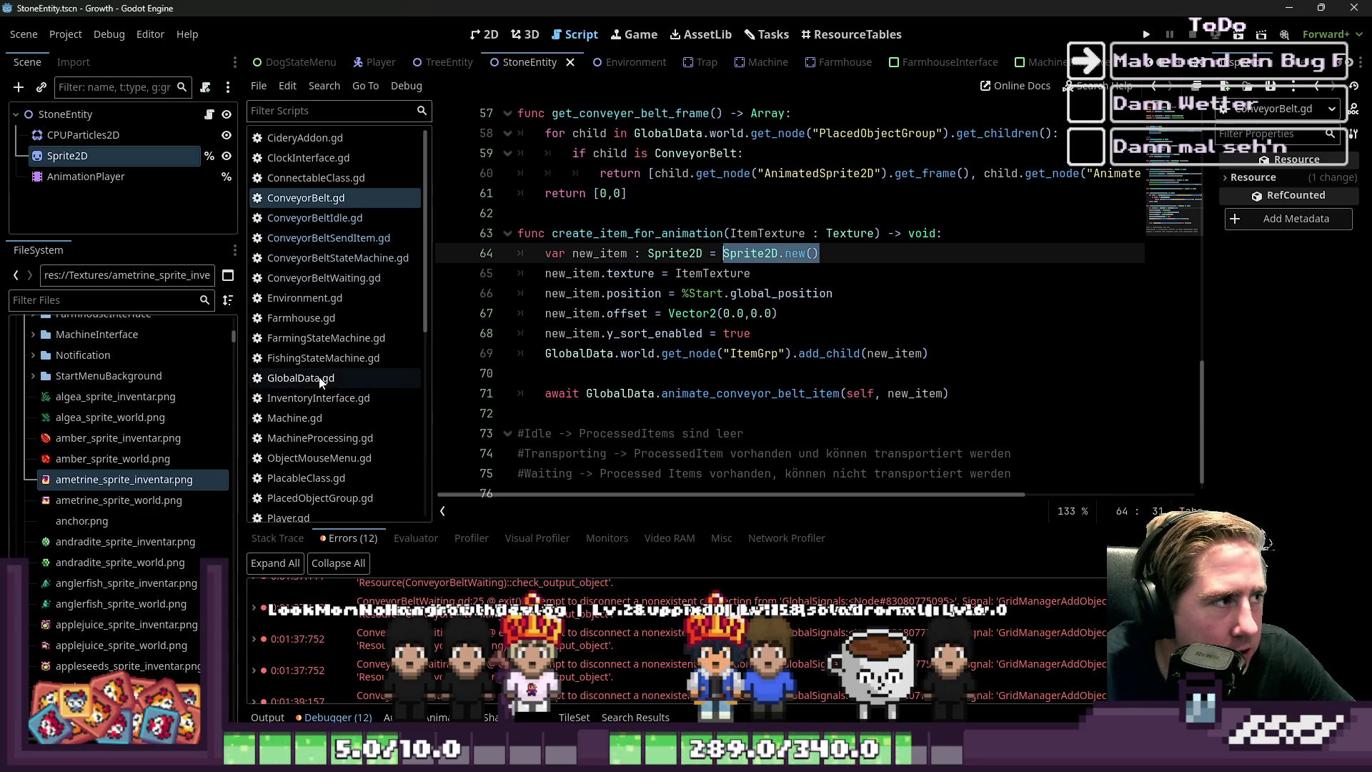
scroll(485, 616, "up", 3)
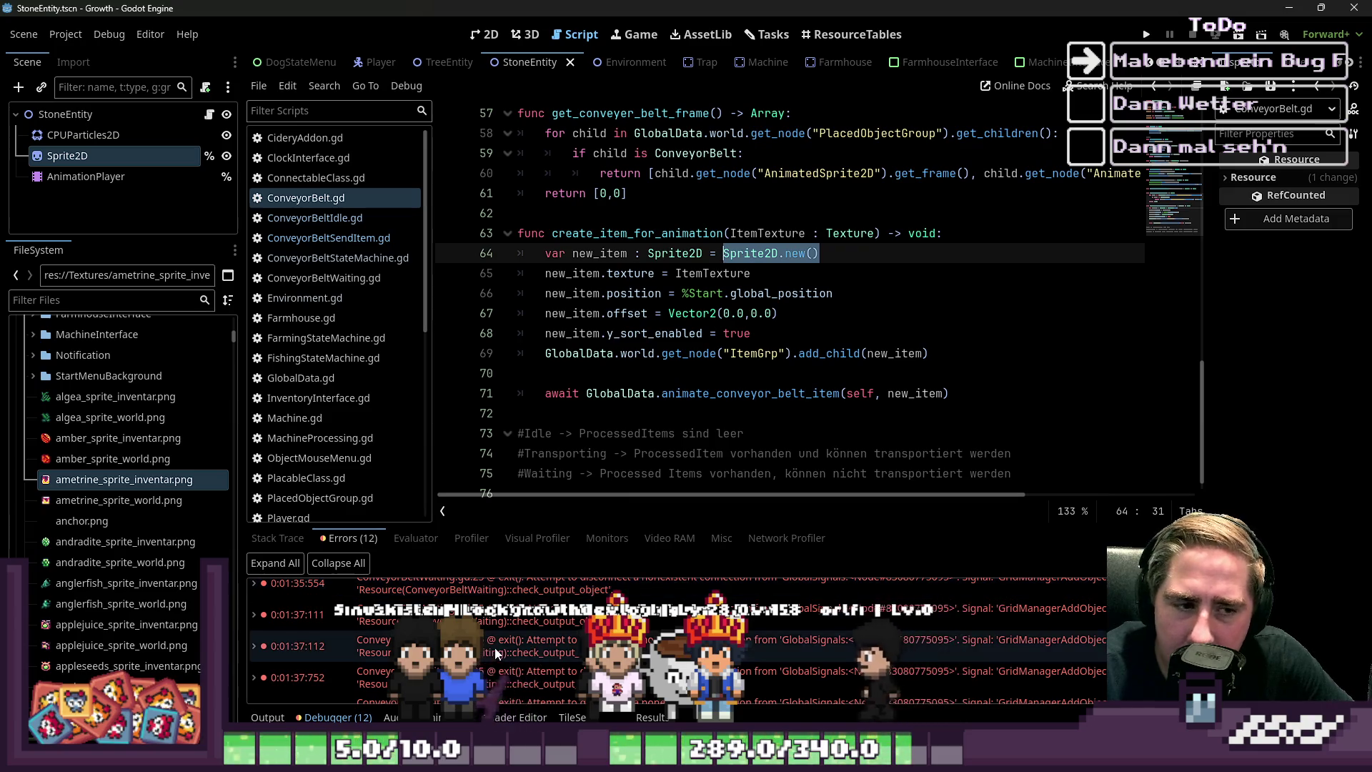
left_click(525, 434)
left_click(535, 415)
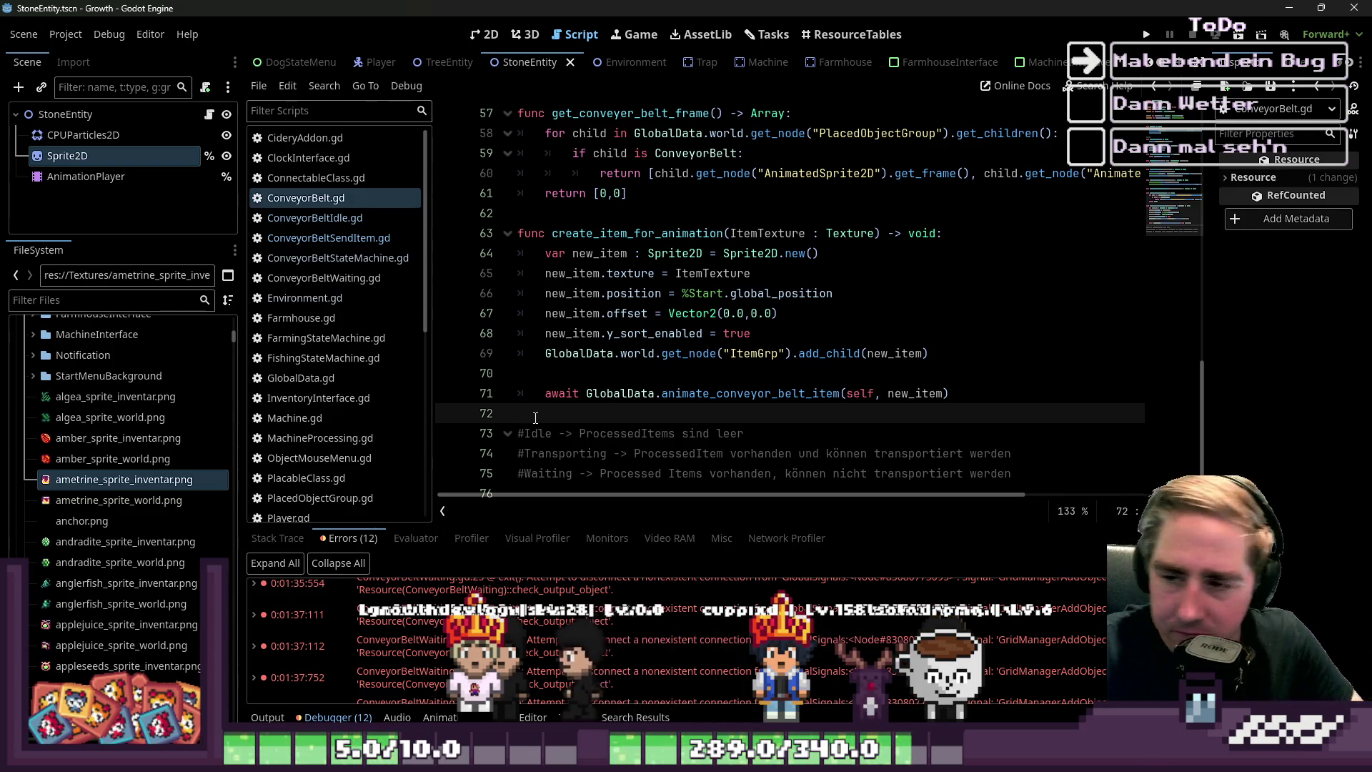
scroll(595, 276, "down", 1)
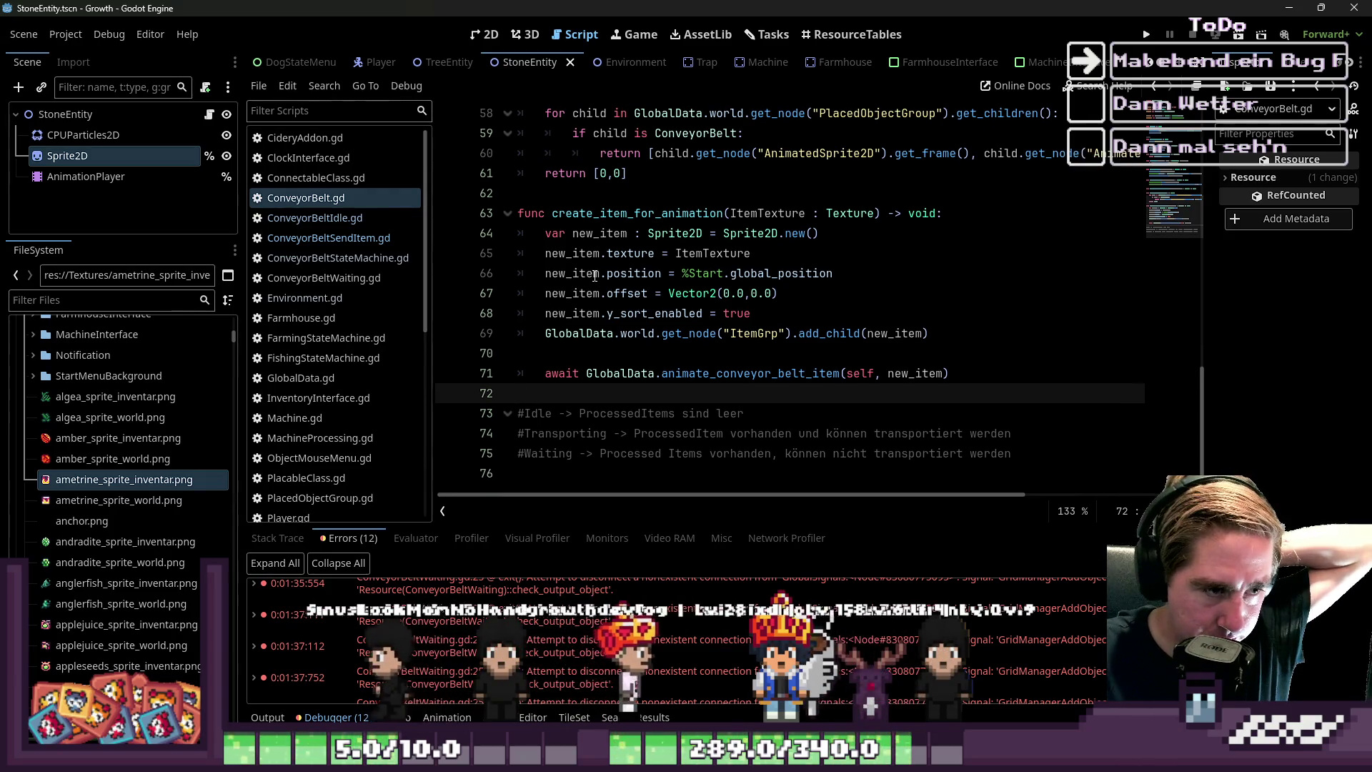
scroll(152, 579, "down", 5)
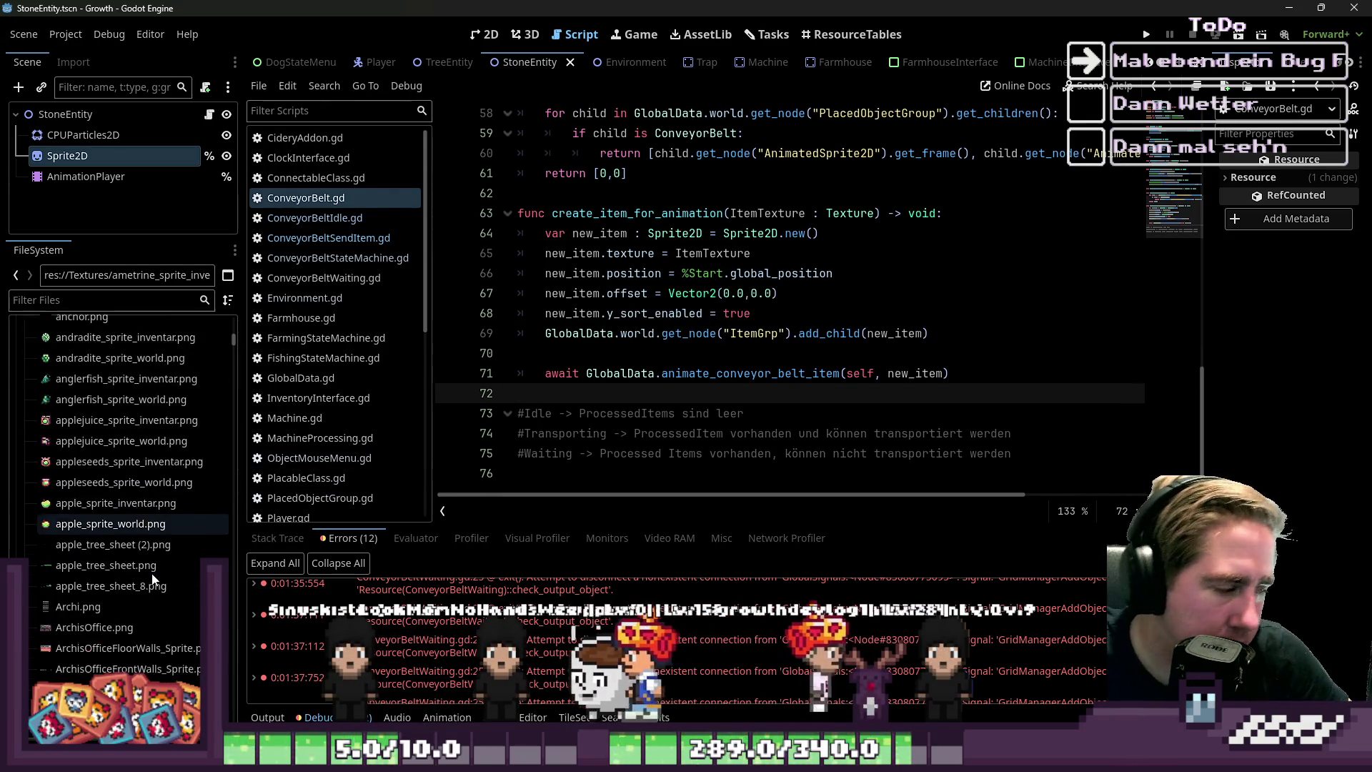
scroll(143, 576, "down", 5)
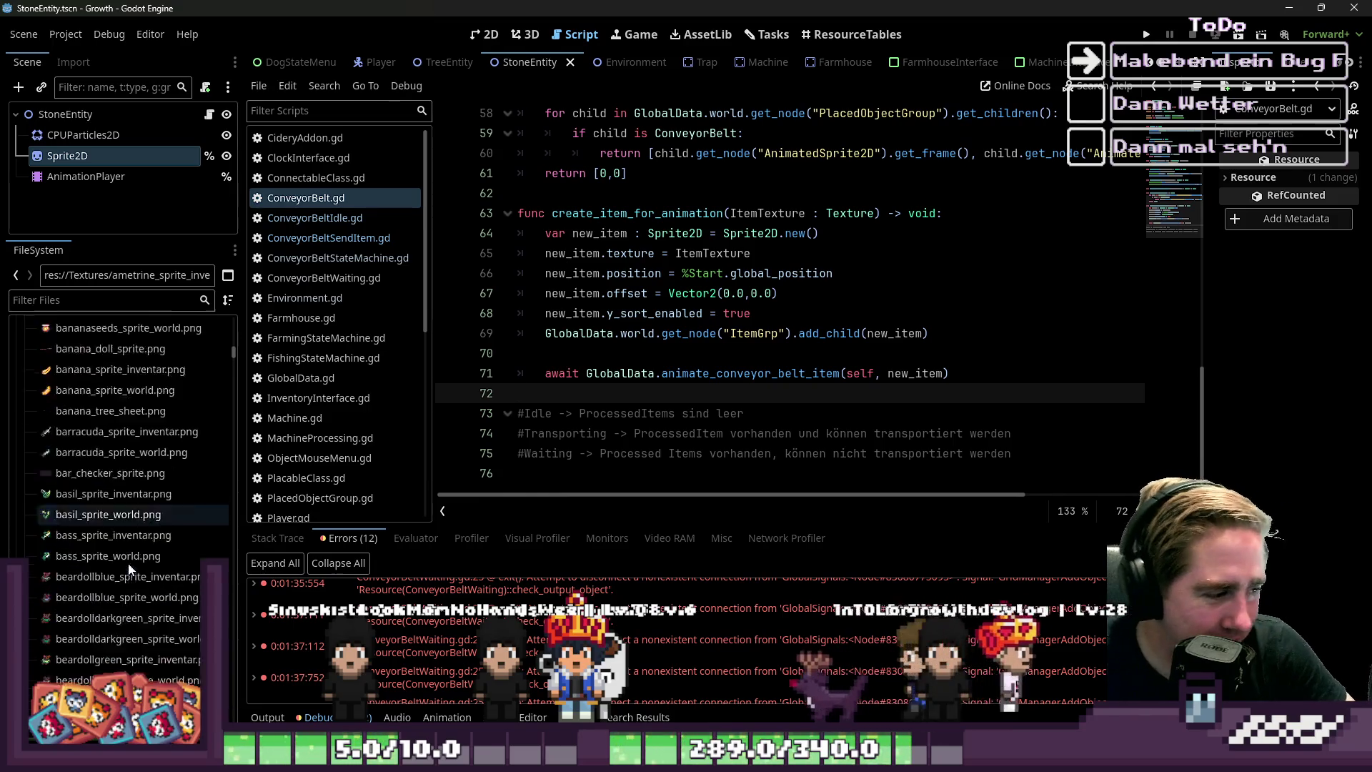
Scroll the FileSystem dock up and collapse the Textures folder
scroll(129, 565, "down", 8)
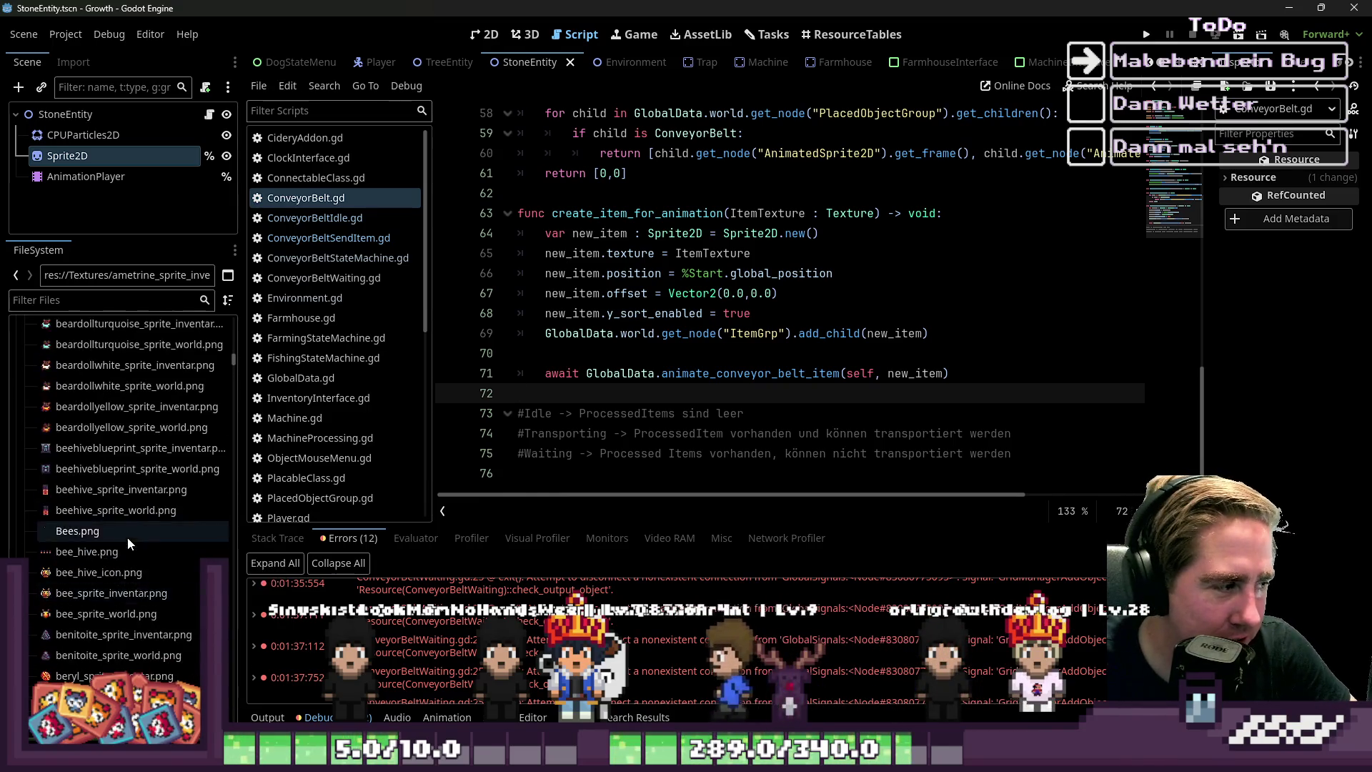
scroll(127, 537, "up", 10)
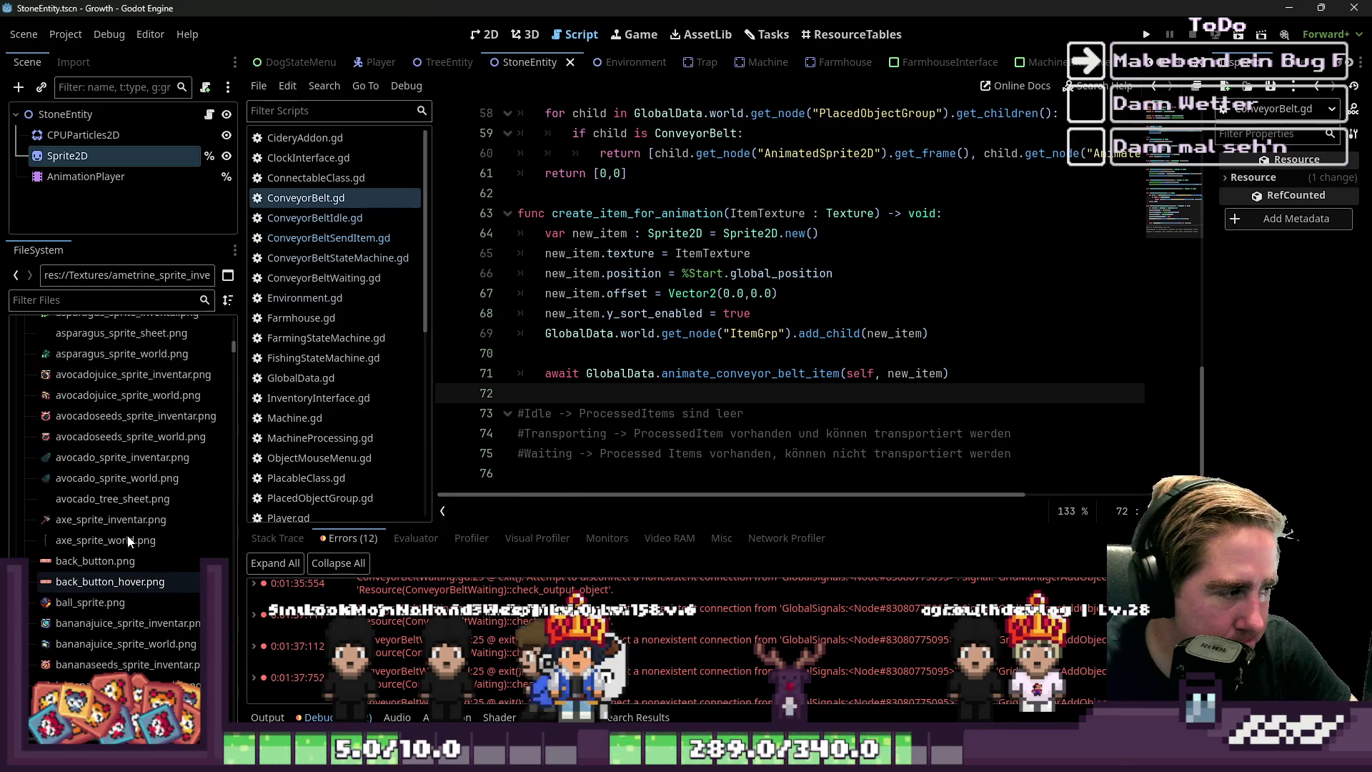
scroll(98, 426, "up", 6)
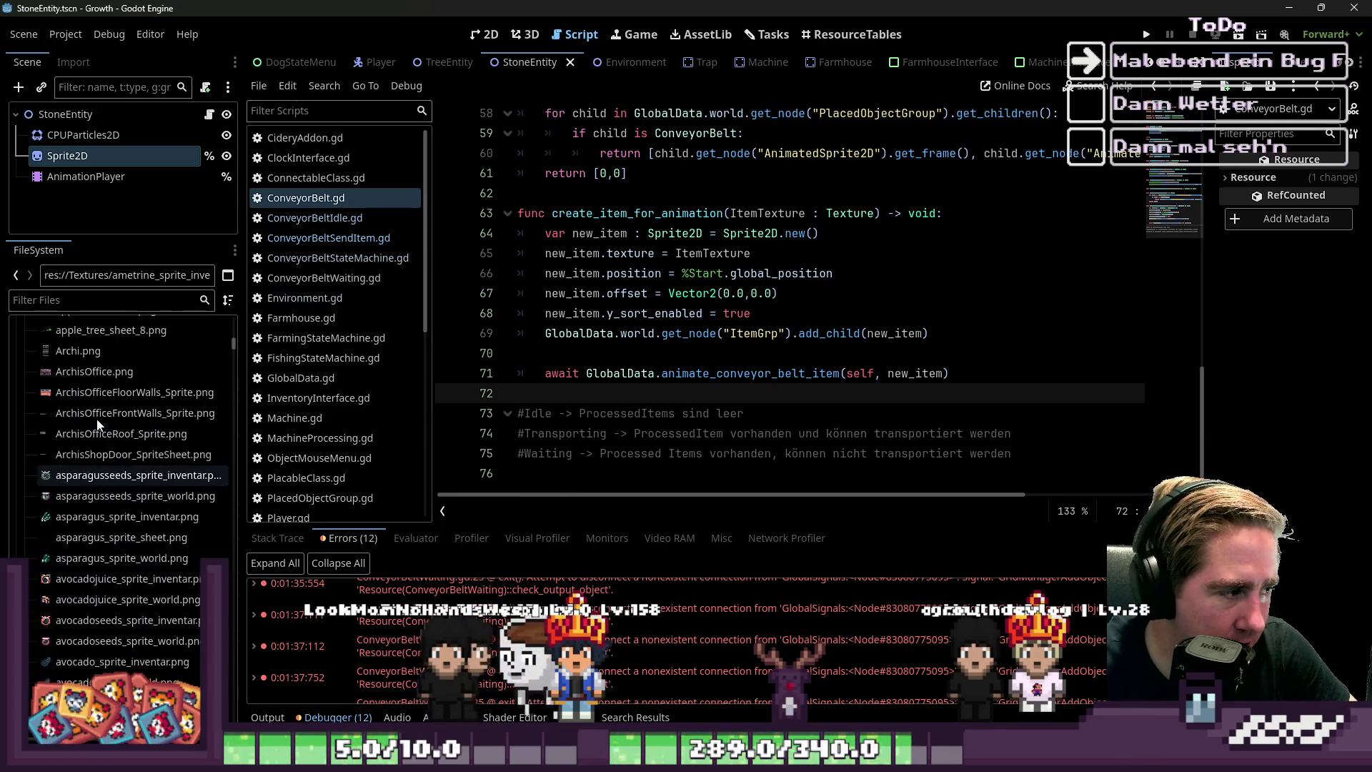
scroll(98, 426, "up", 10)
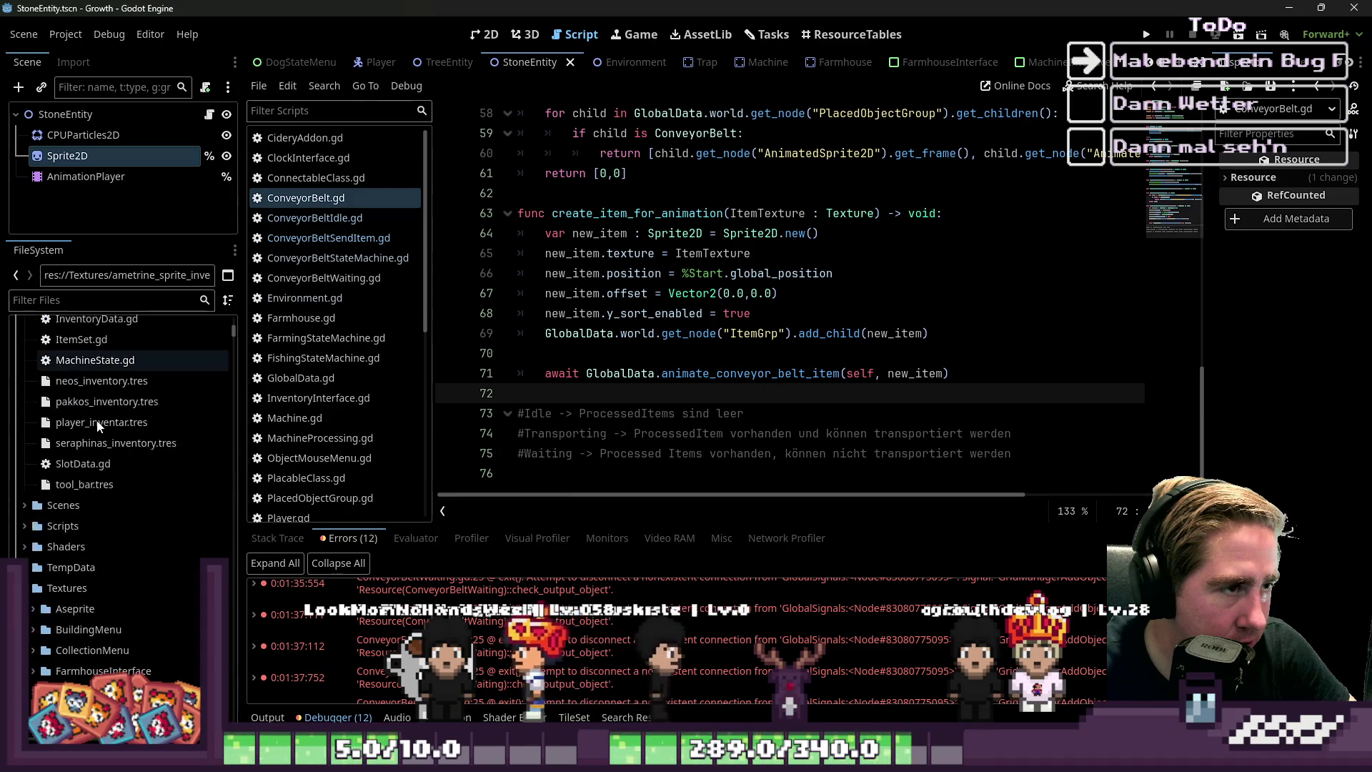
double_click(91, 434)
scroll(59, 506, "up", 5)
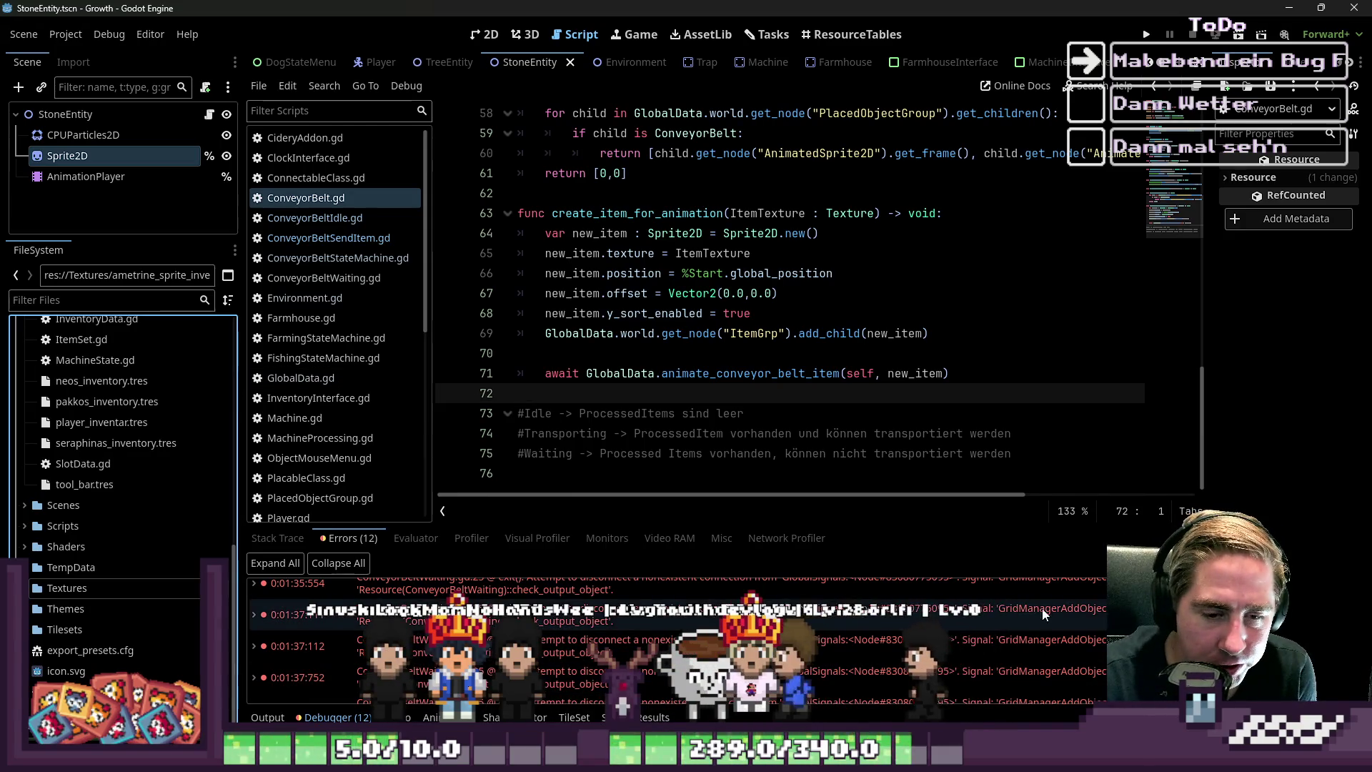
Drag the Debugger panel's top edge upward to list more of the 12 errors
scroll(644, 629, "up", 1)
scroll(643, 629, "up", 2)
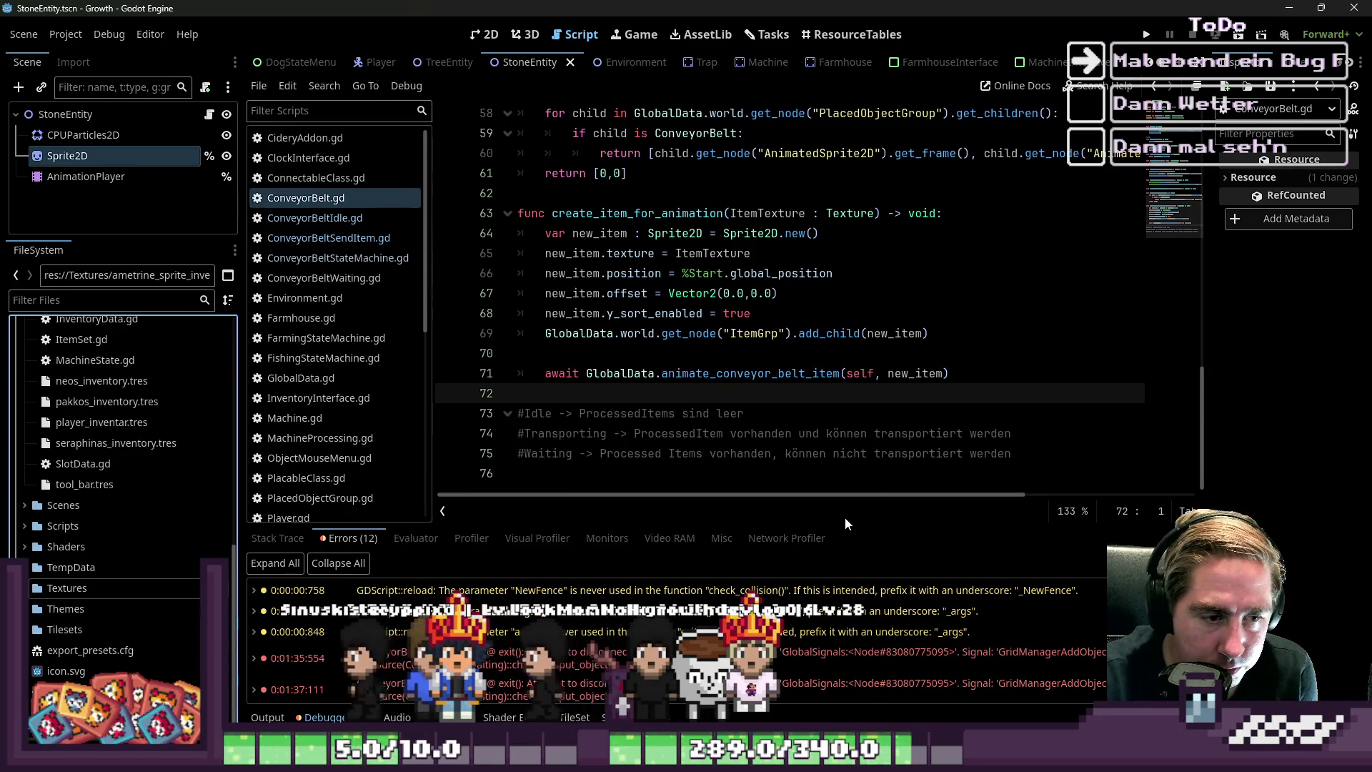
left_click_drag(776, 529, 782, 431)
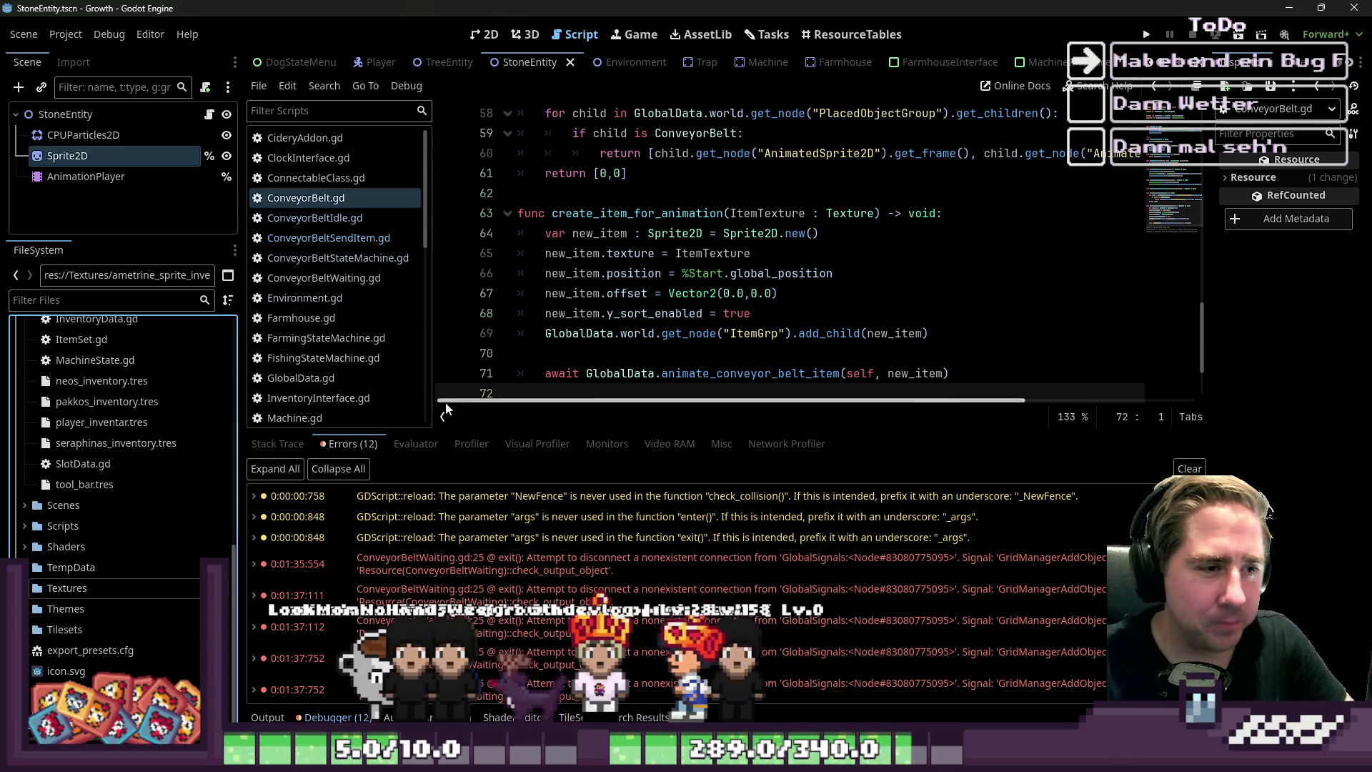
left_click(678, 353)
scroll(678, 356, "down", 2)
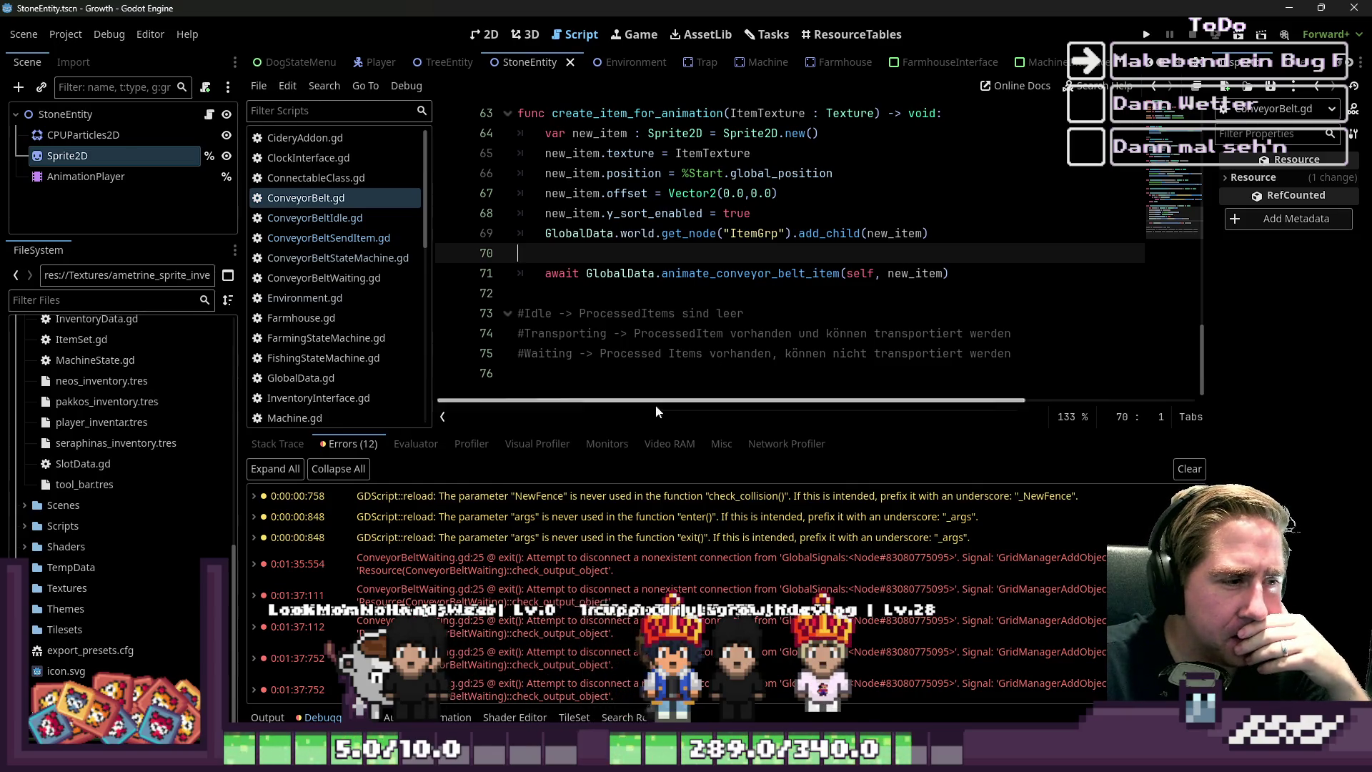
Jump to ConveyorBeltWaiting.gd line 25's disconnect call and compare it with line 24's signal
left_click(619, 599)
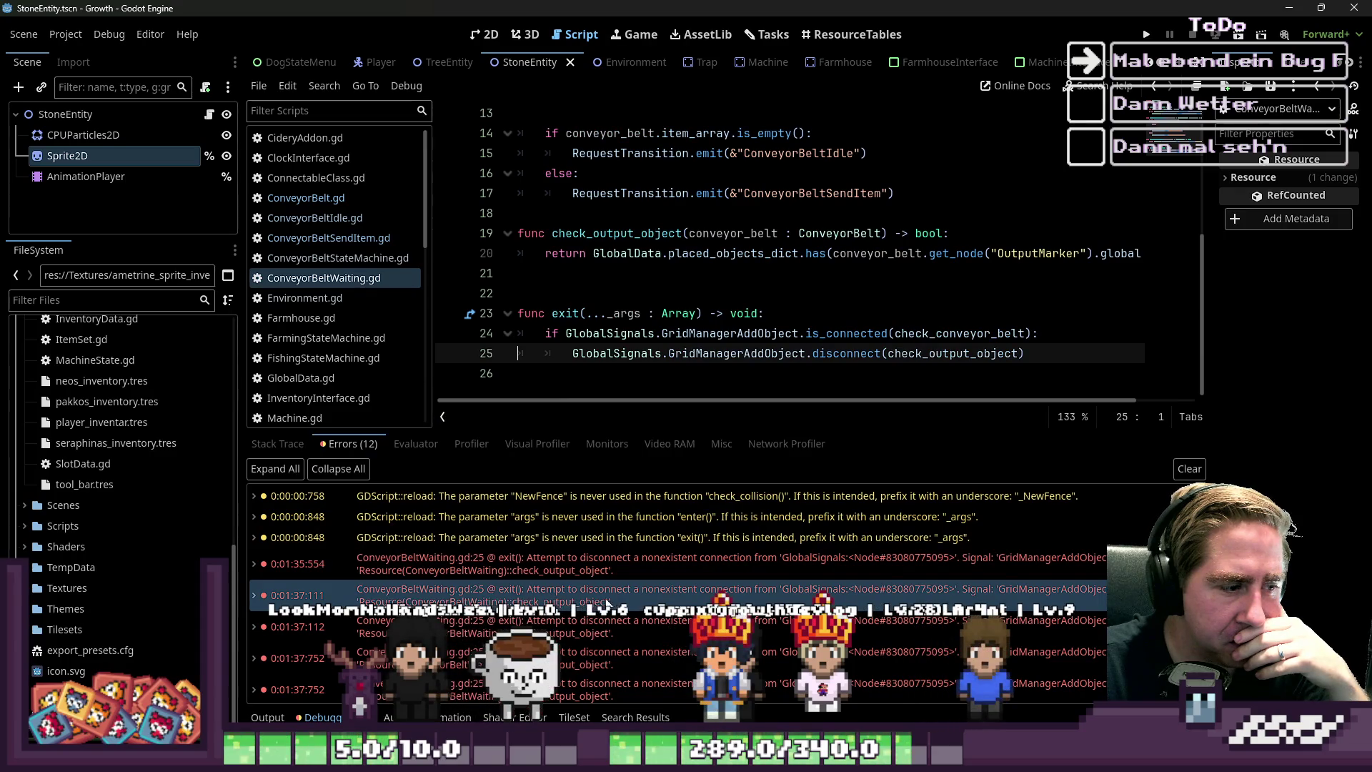
left_click_drag(590, 354, 888, 353)
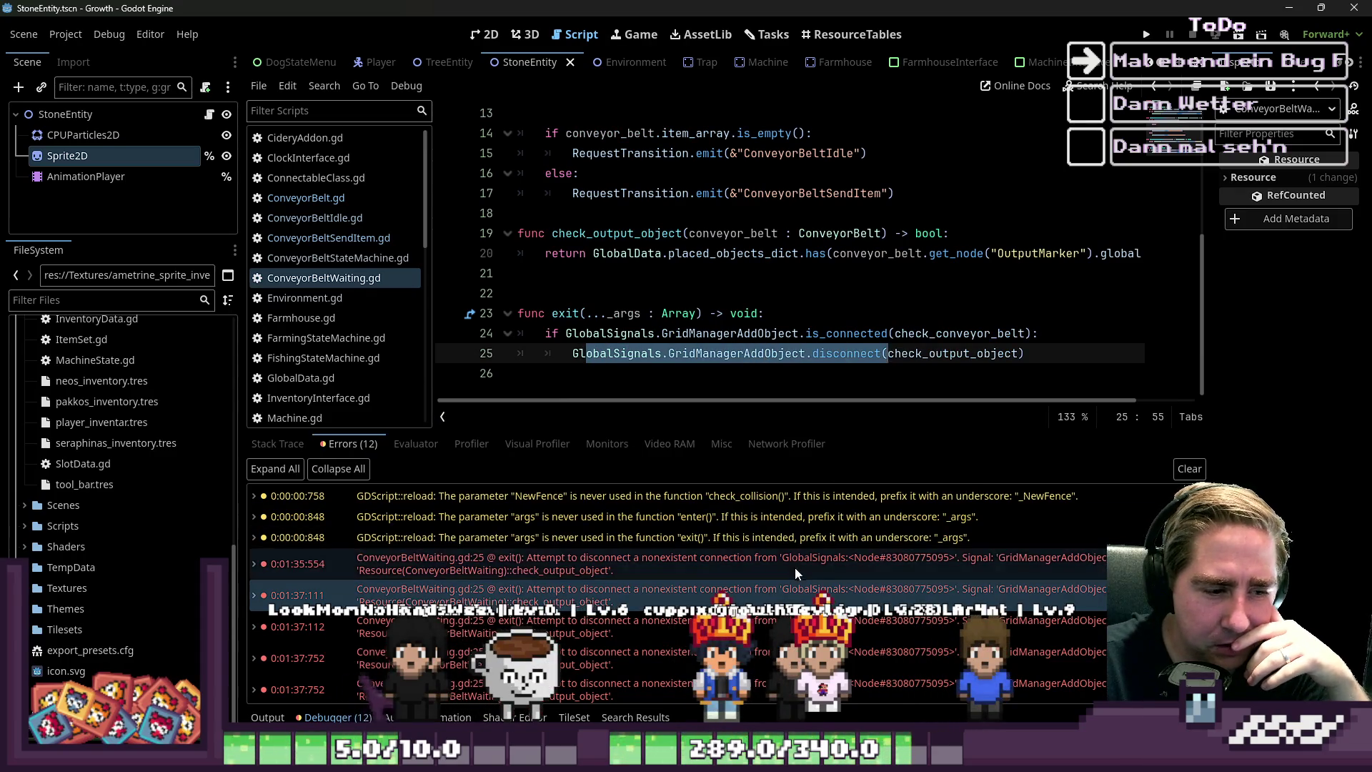
mouse_move(792, 599)
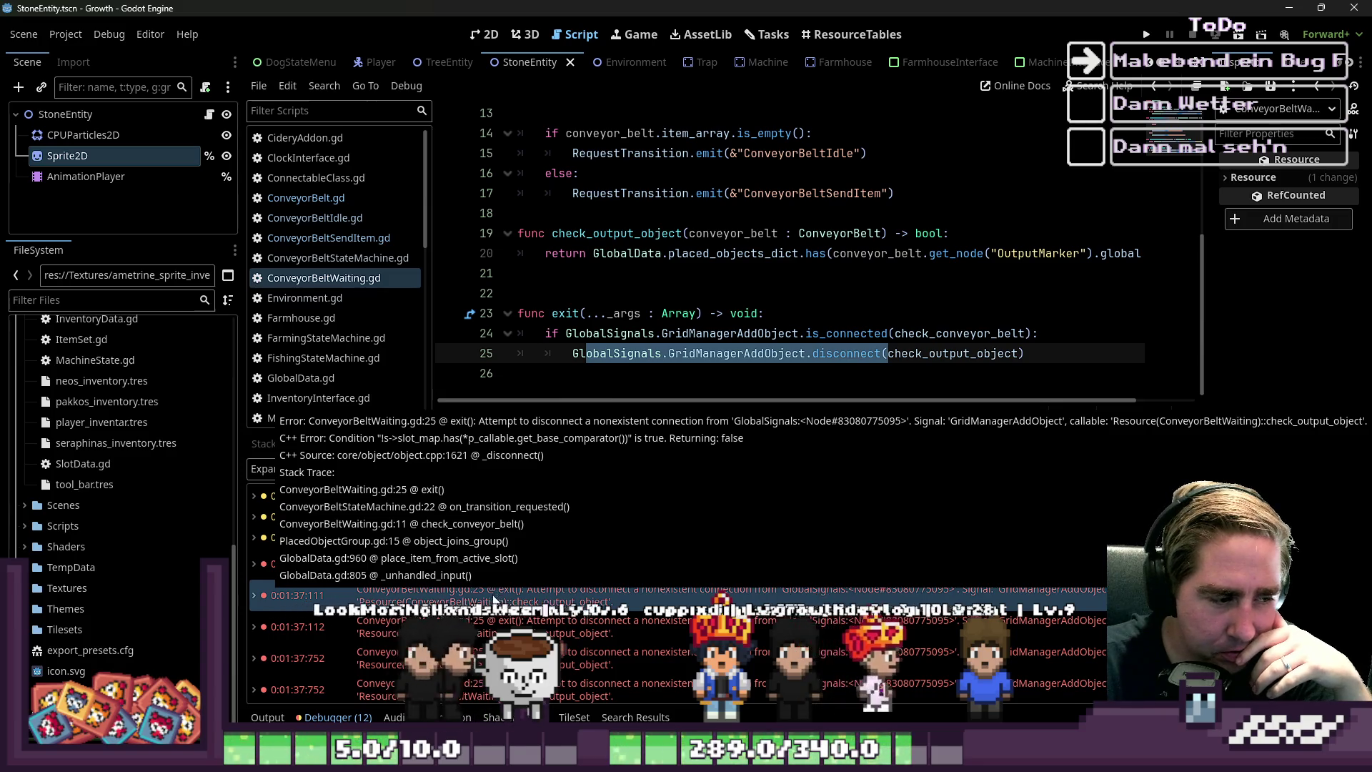
left_click(651, 333)
left_click_drag(651, 334, 793, 333)
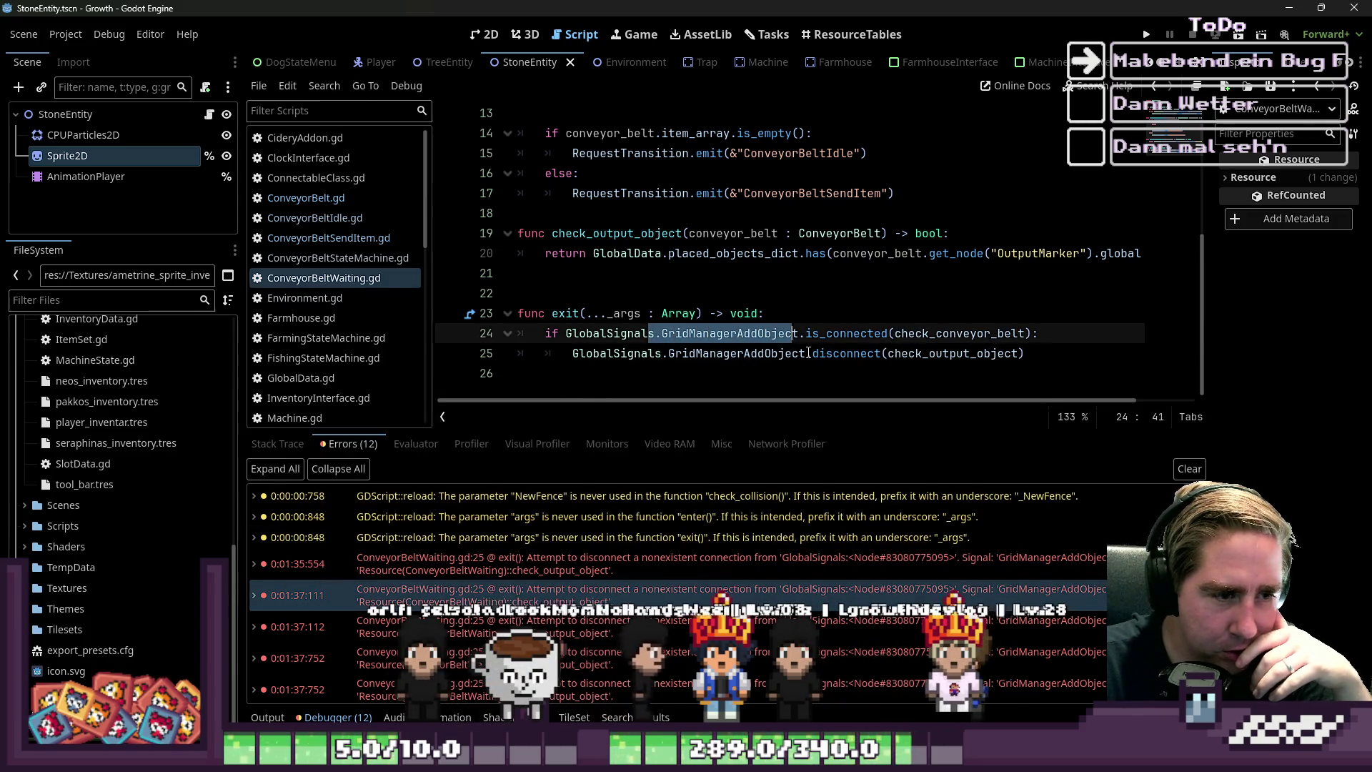
left_click(815, 370)
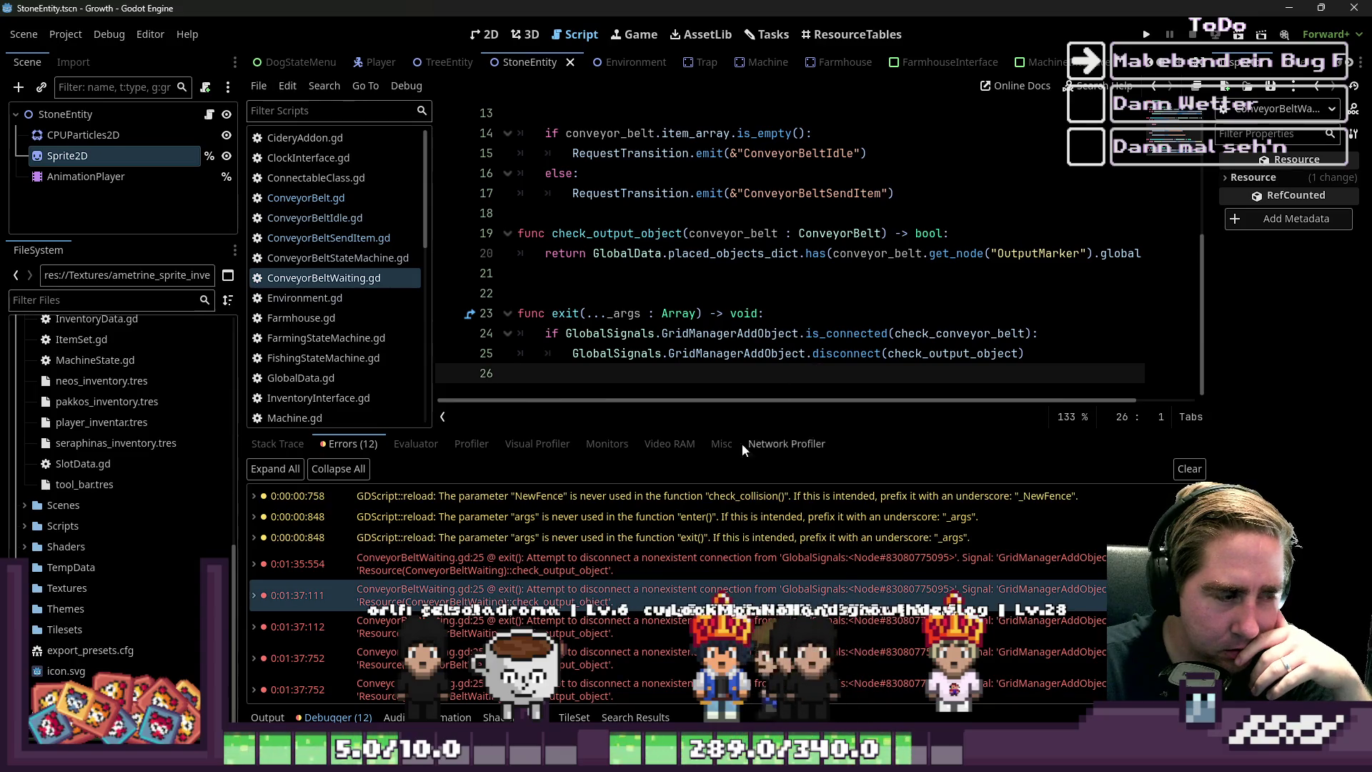
Check the later disconnect errors lead to the same line in ConveyorBeltWaiting.gd
scroll(625, 663, "down", 3)
left_click(652, 598)
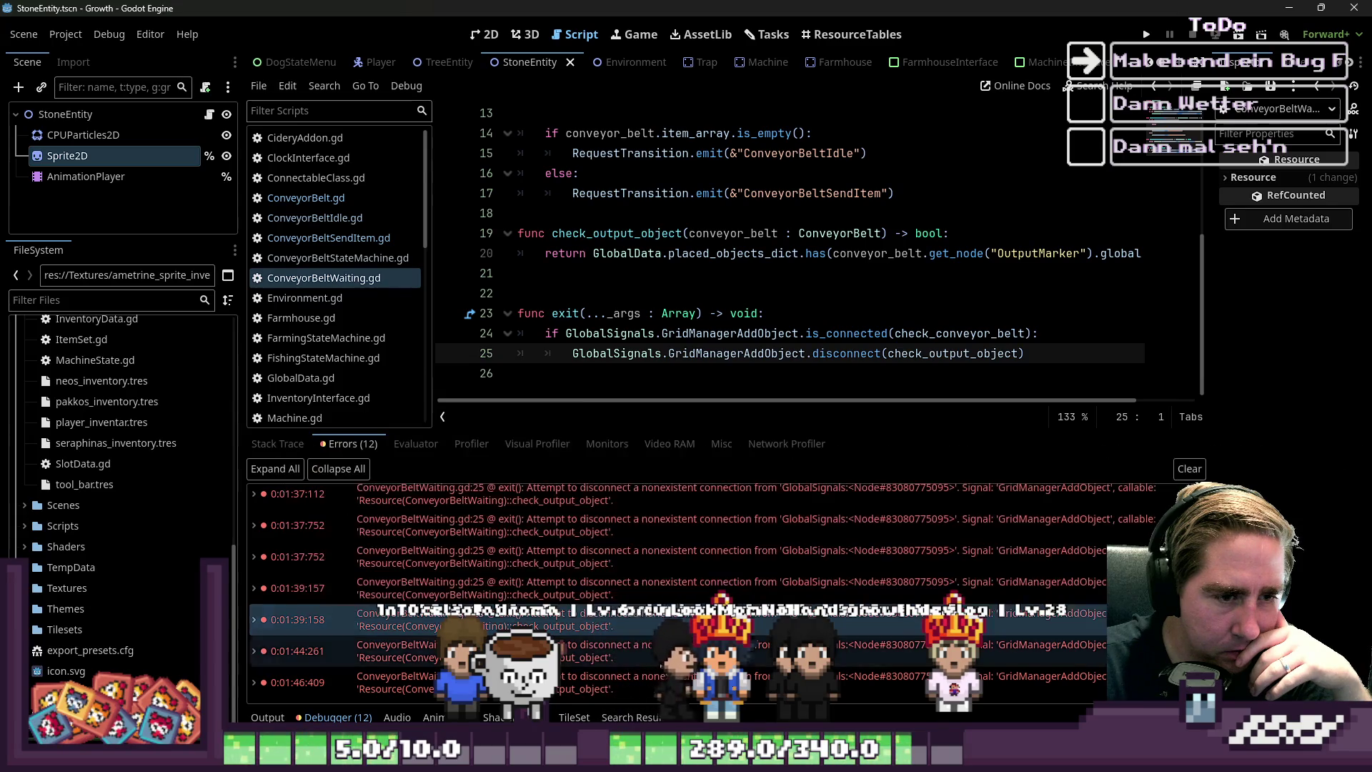
left_click(682, 621)
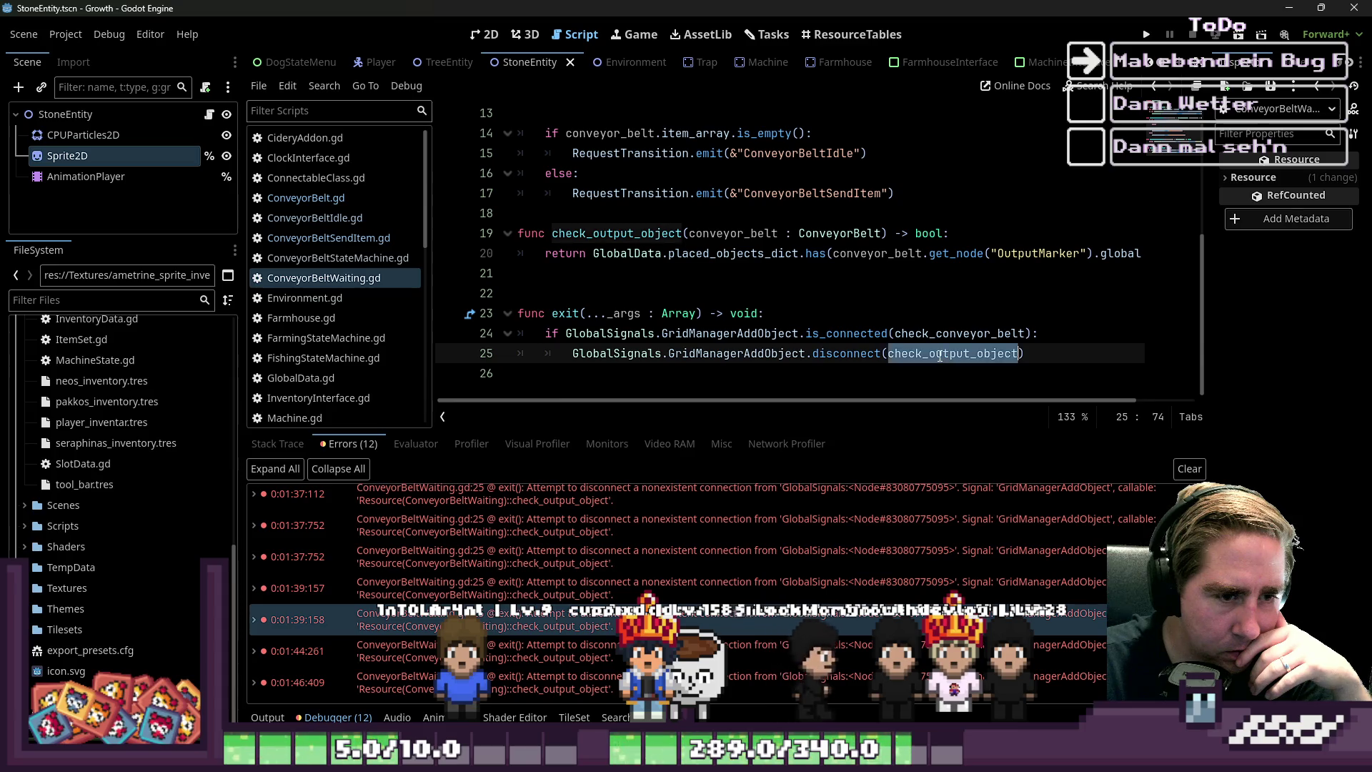
mouse_move(941, 356)
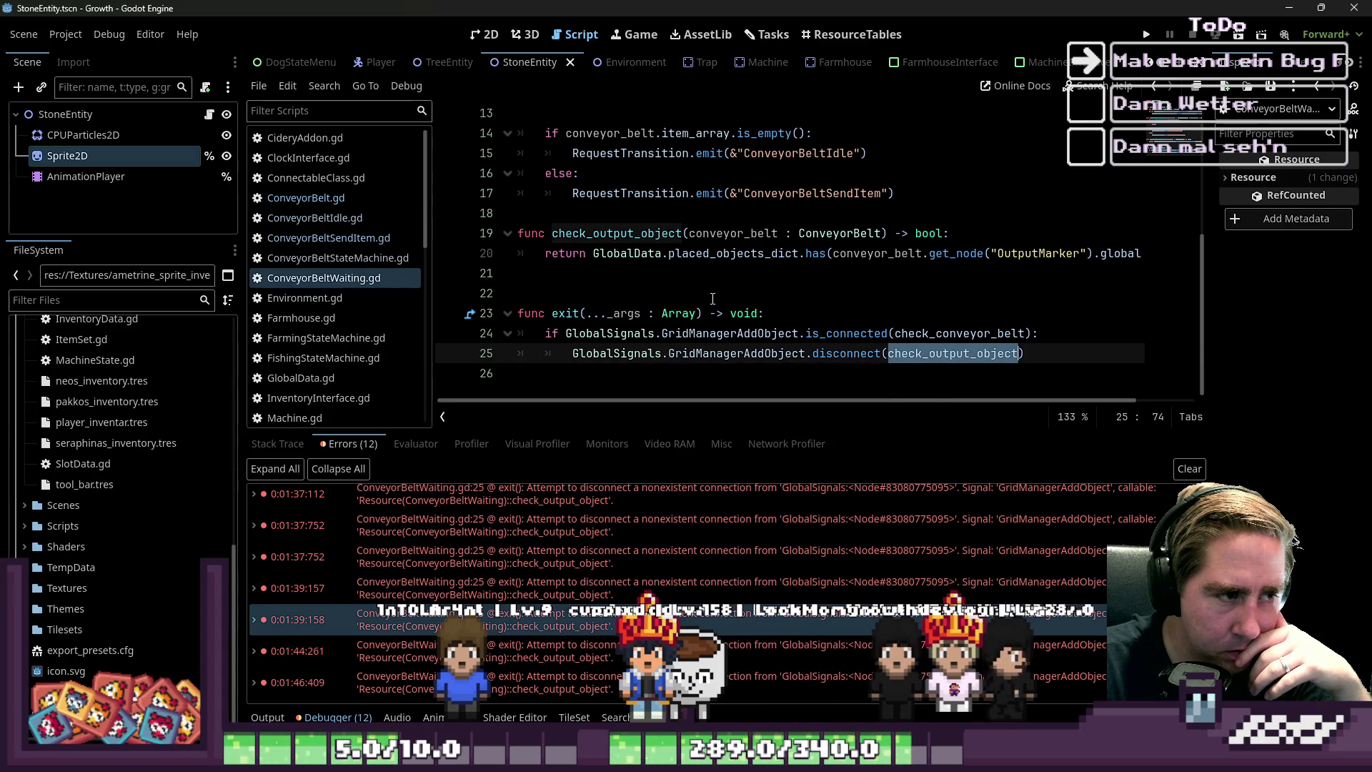
scroll(712, 298, "up", 1)
Replace check_output_object with check_conveyor_belt on line 25 and save the script
scroll(712, 298, "down", 1)
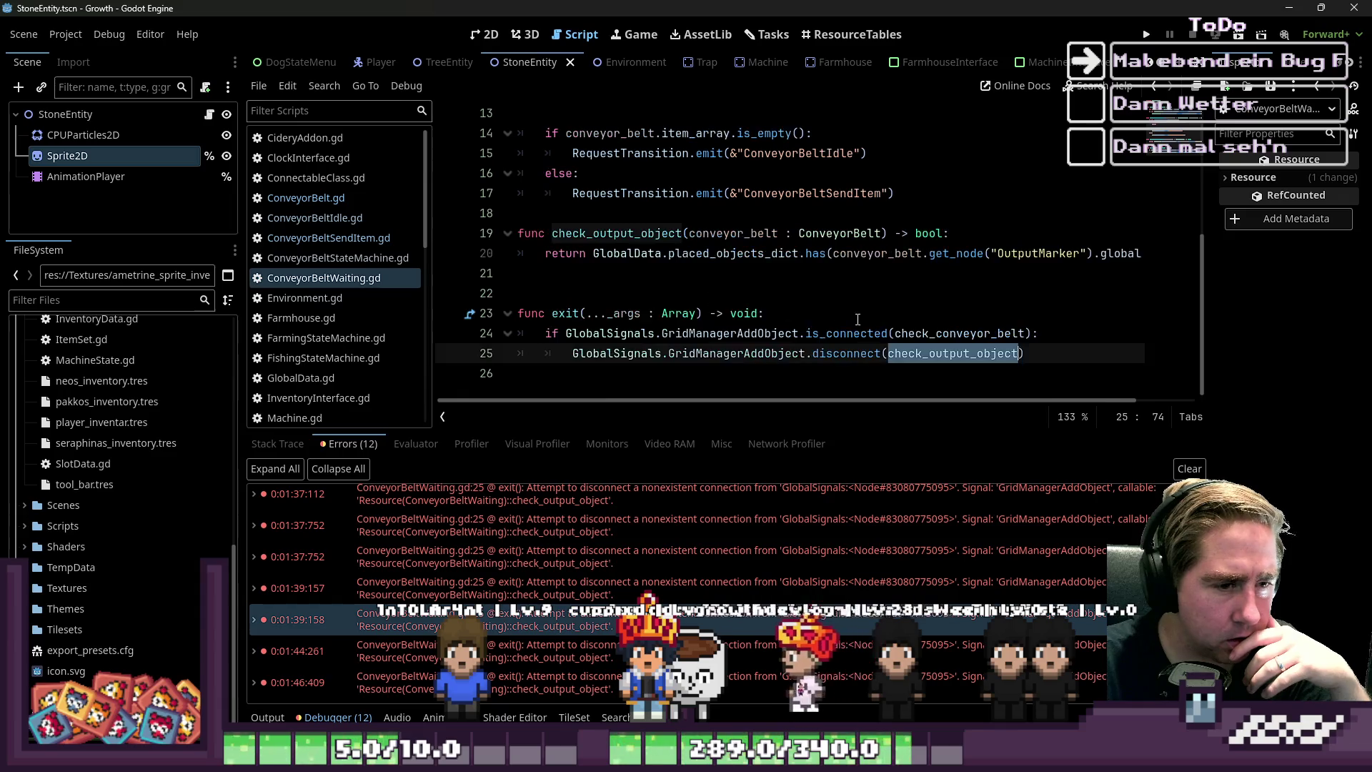
double_click(957, 334)
key("ctrl+c")
double_click(950, 353)
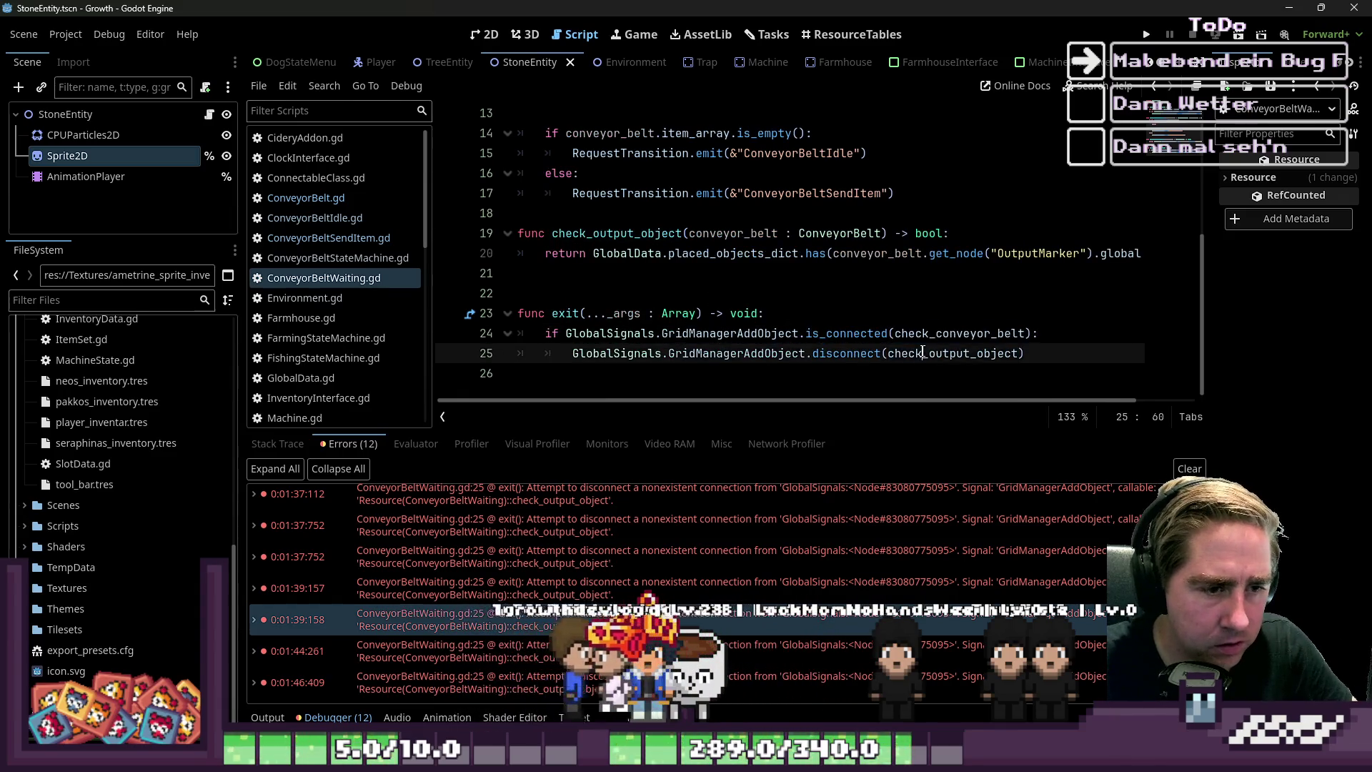
key("ctrl+v")
scroll(889, 300, "up", 2)
scroll(890, 300, "up", 1)
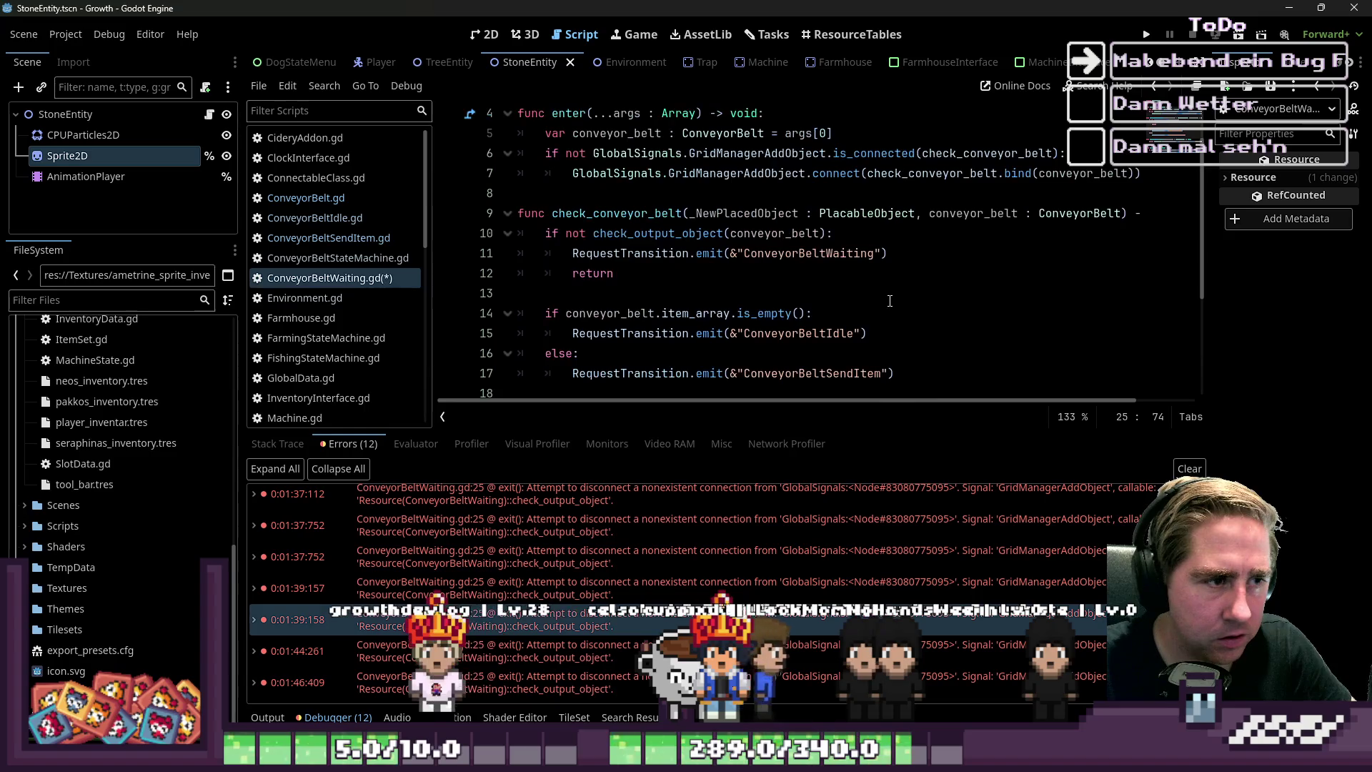
key("ctrl+s")
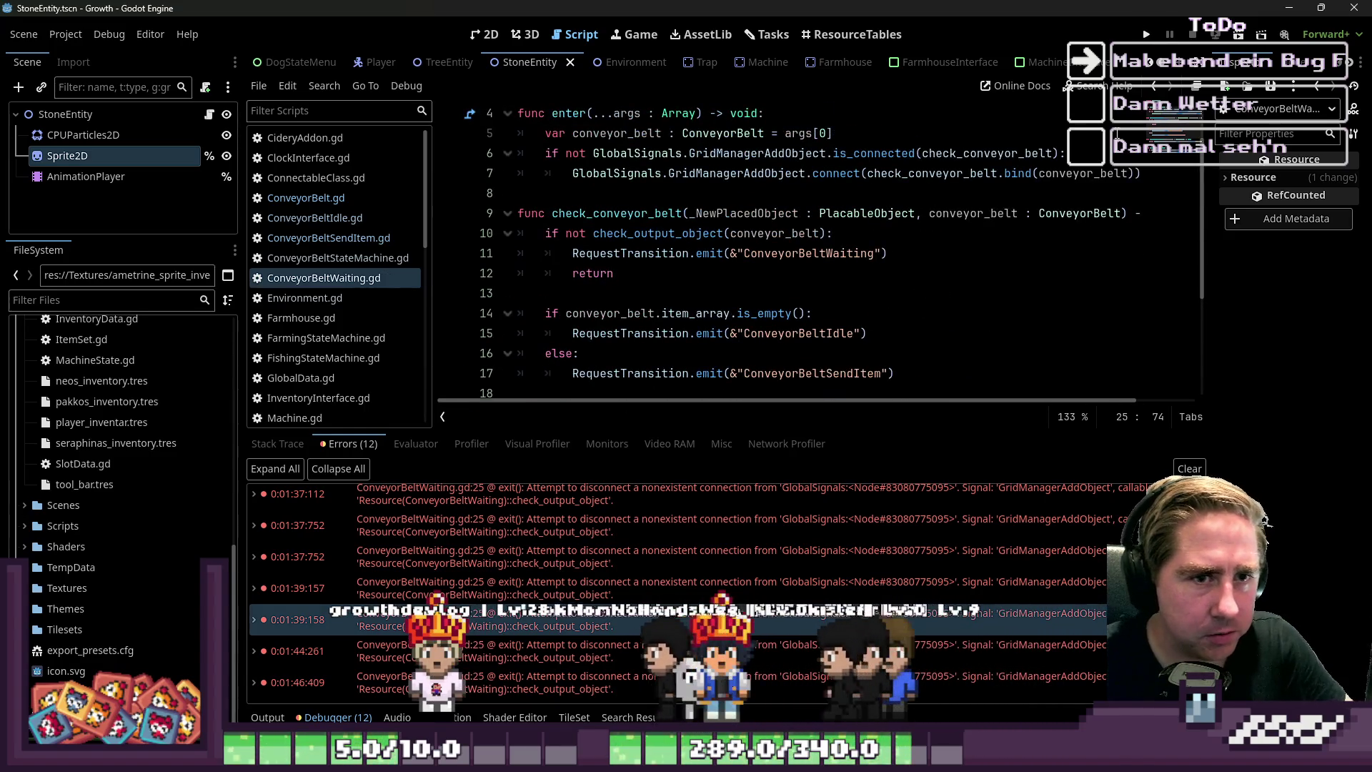
Verify the check_conveyor_belt uses on lines 6 and 24, then run the project
double_click(933, 173)
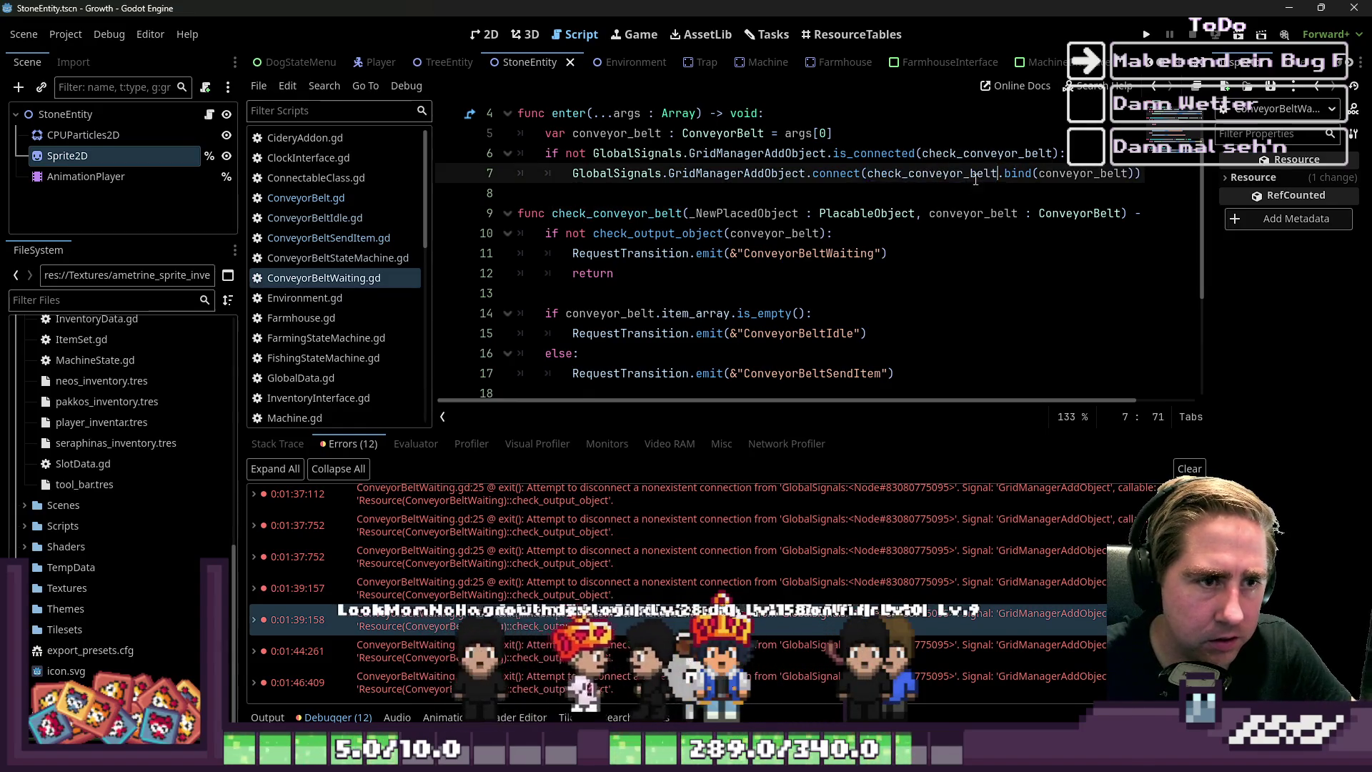
double_click(1001, 153)
scroll(972, 189, "down", 3)
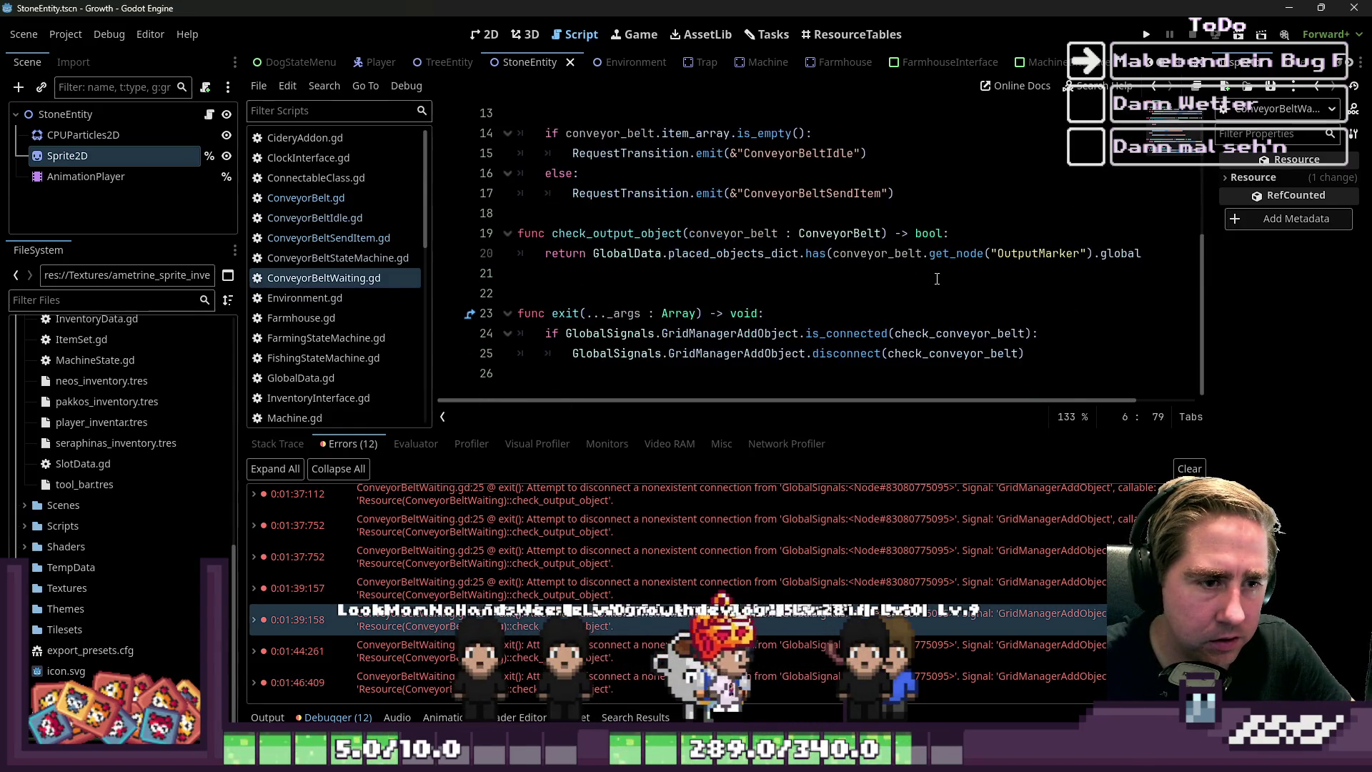
double_click(941, 334)
left_click(1150, 35)
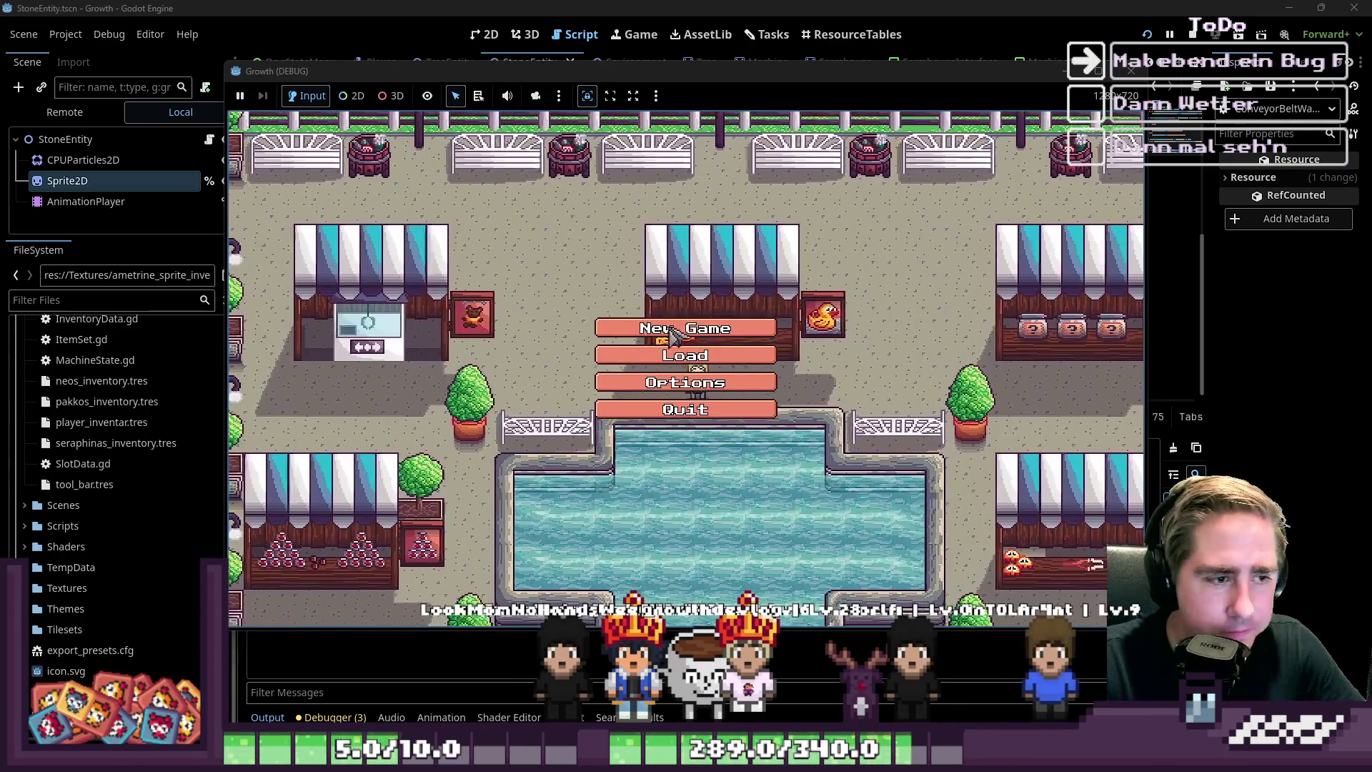
Start a character named 'dsa' and move carrots and the conveyor belt into the hotbar
left_click(672, 329)
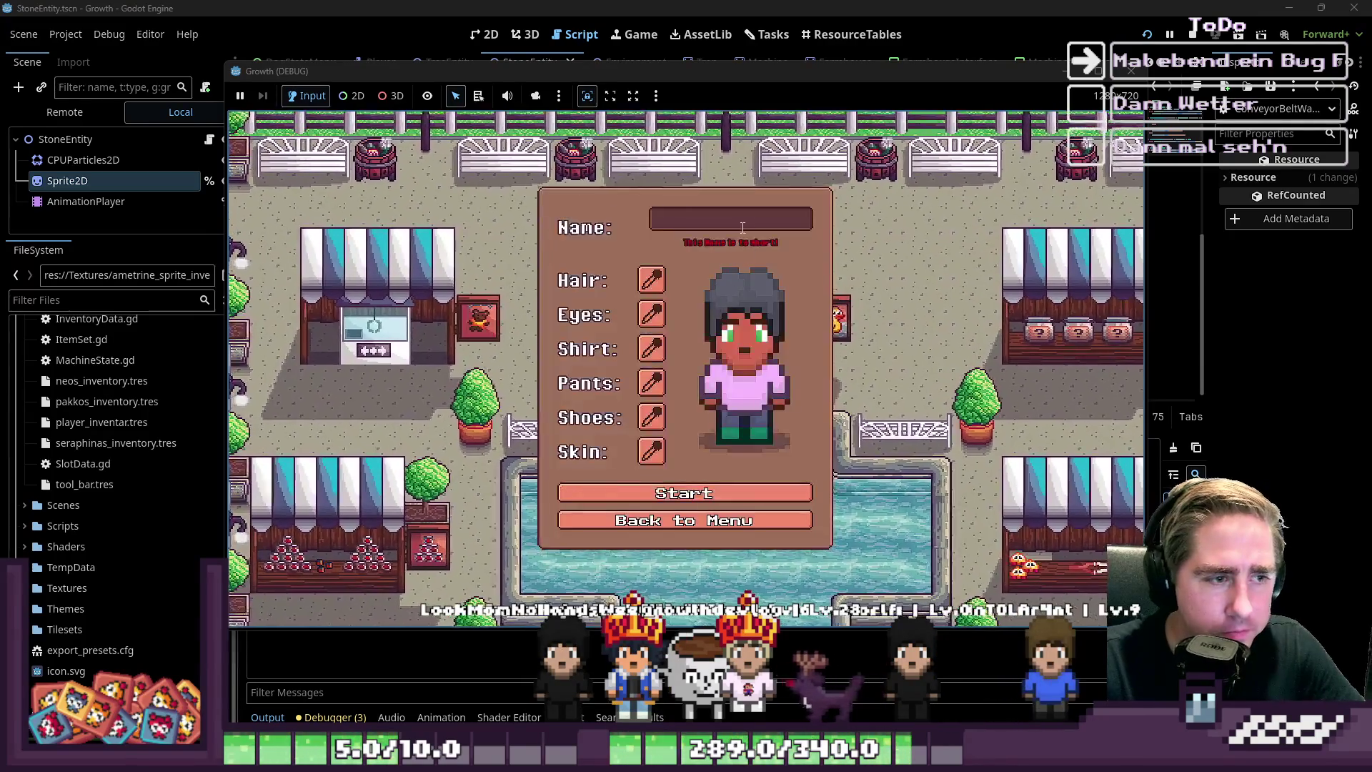
type("dsa")
left_click(686, 401)
key("i")
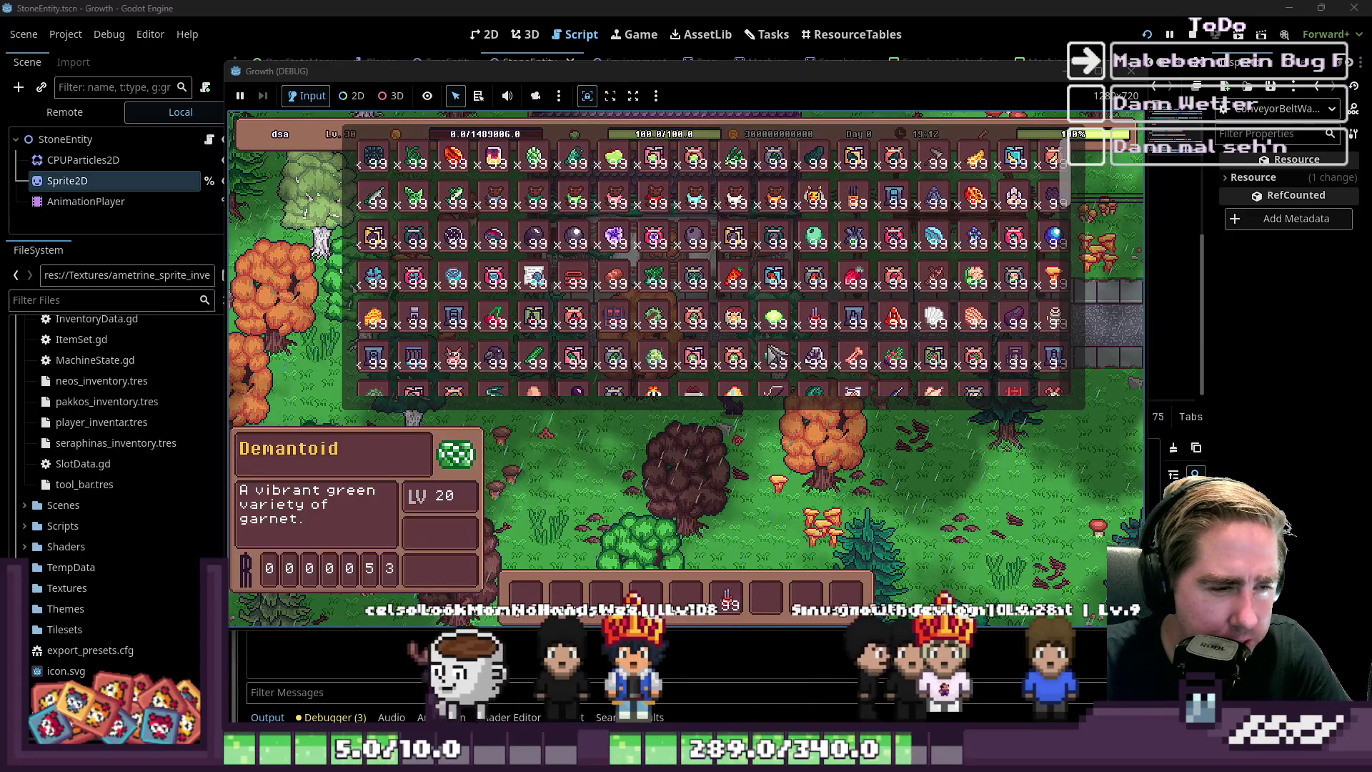
left_click_drag(734, 275, 729, 601)
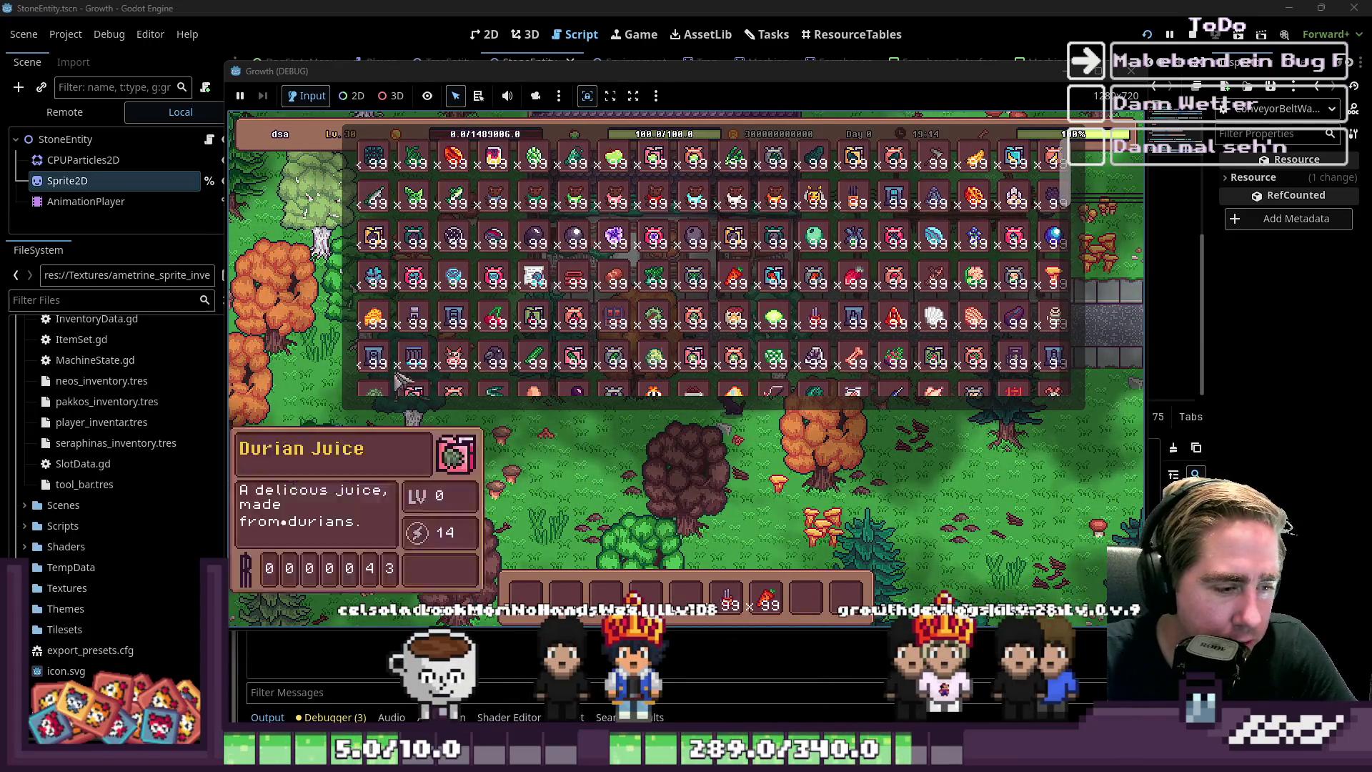
left_click_drag(406, 386, 686, 597)
key("i")
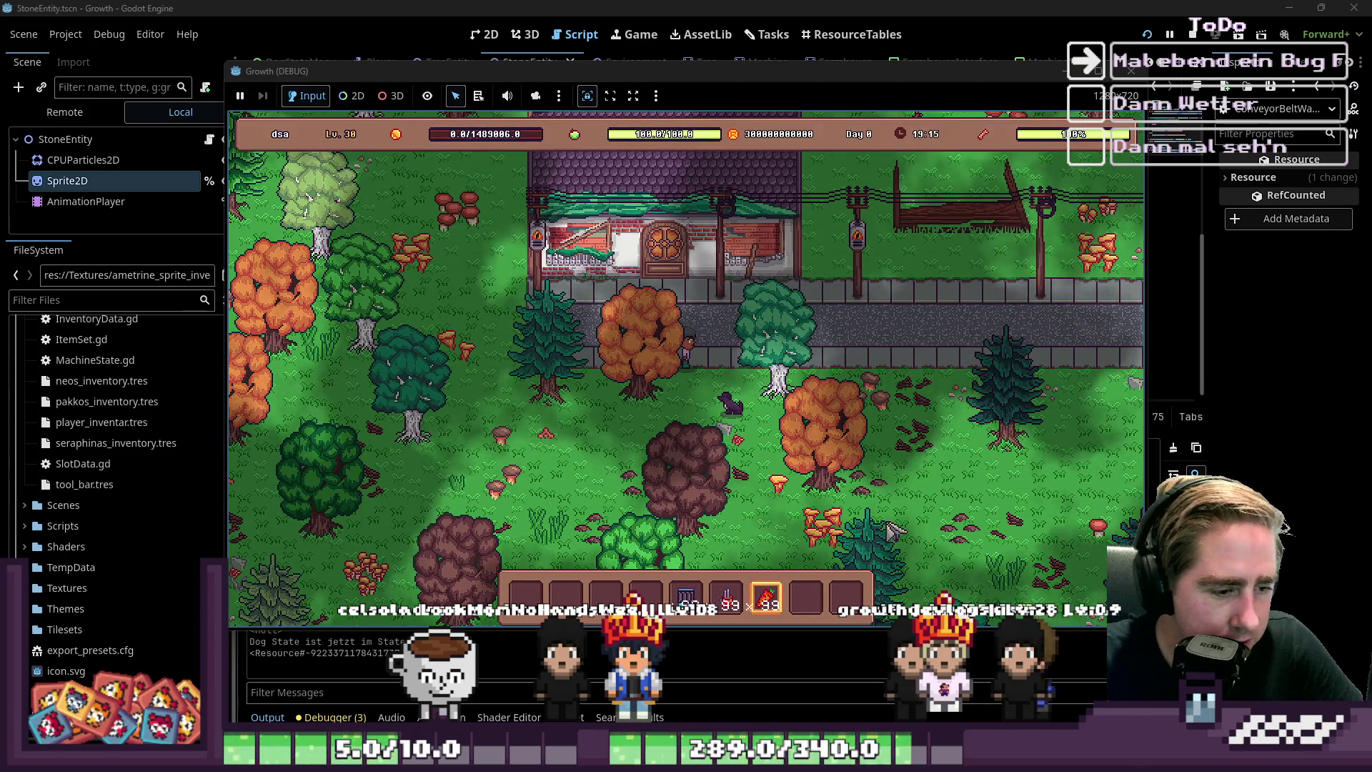
Walk down to the Cidery and place a row of conveyor belts beside it
key("s")
key("5")
key("6")
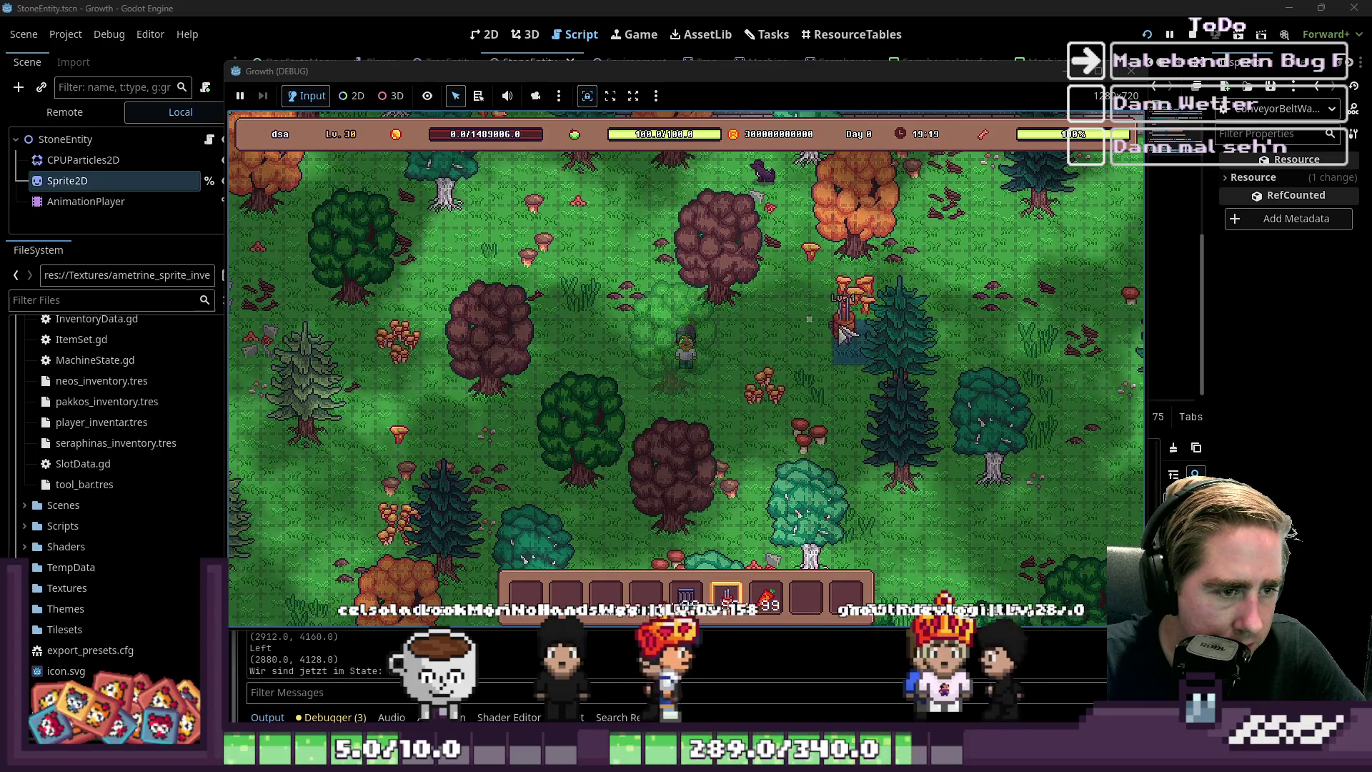
key("5")
left_click_drag(822, 328, 729, 335)
left_click(729, 335)
key("4")
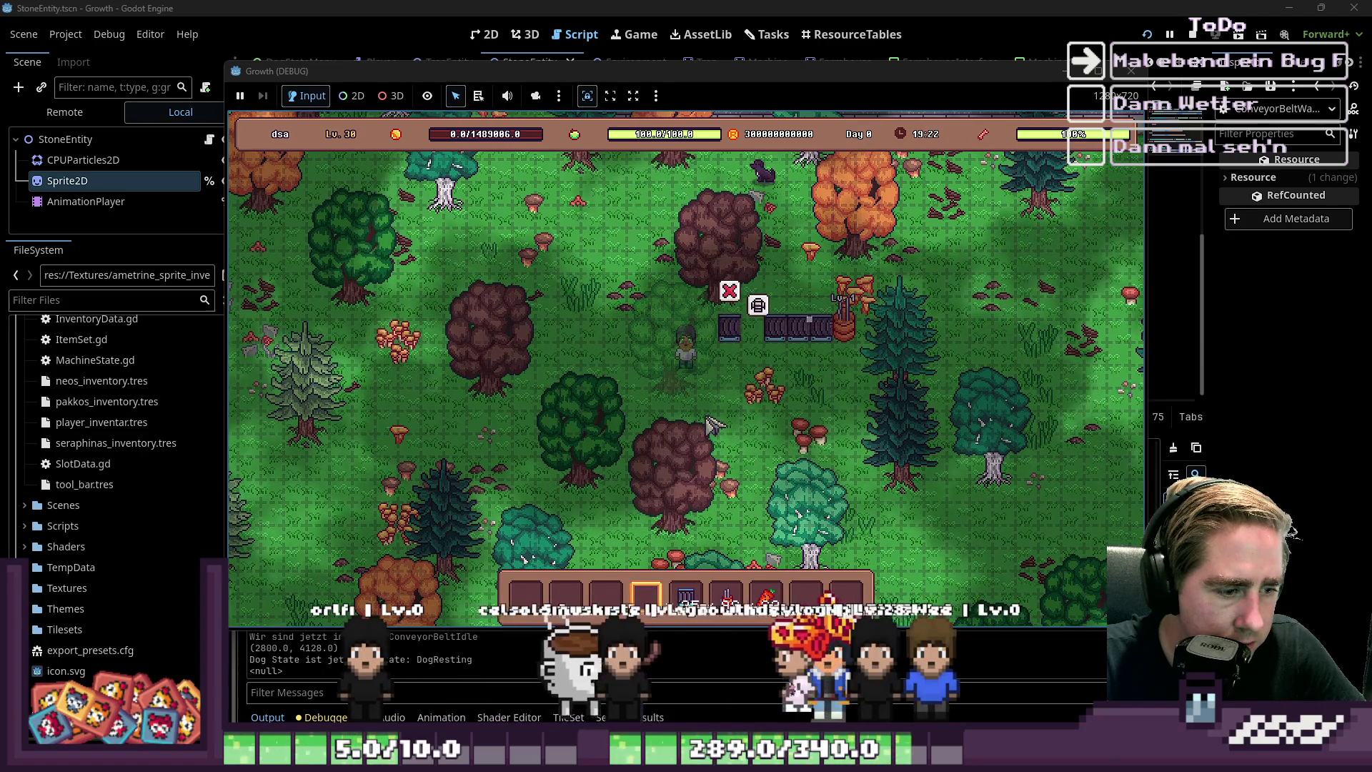
Load the red item into the Cidery's input and add another belt segment
left_click(876, 332)
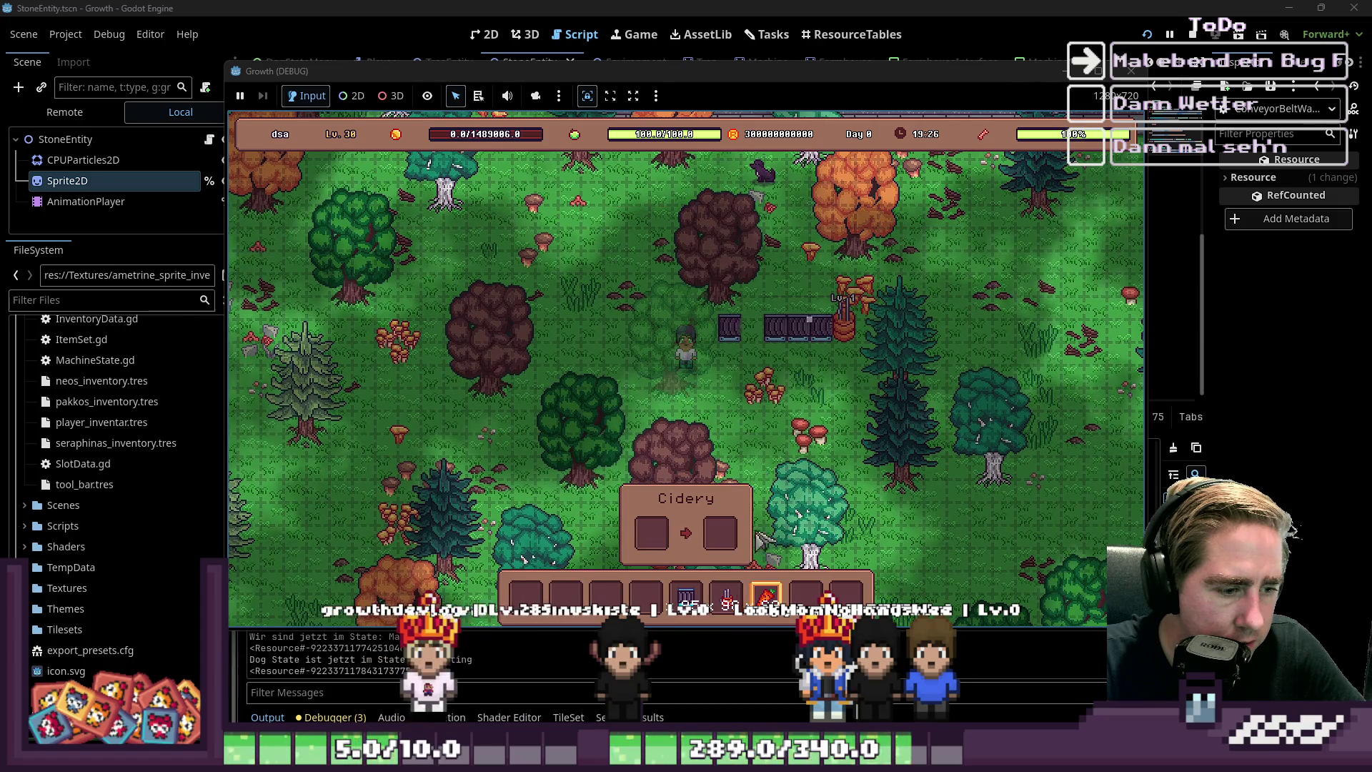
left_click_drag(766, 593, 665, 540)
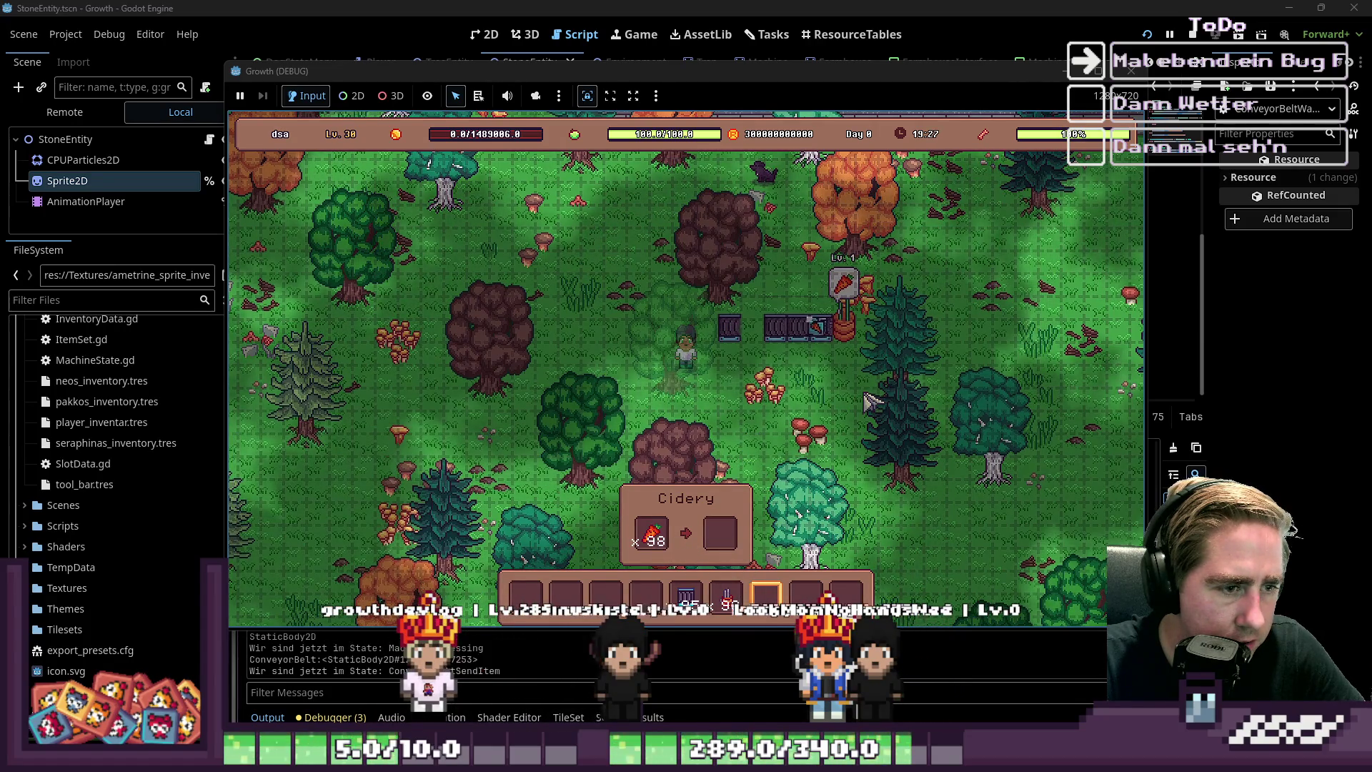
key("5")
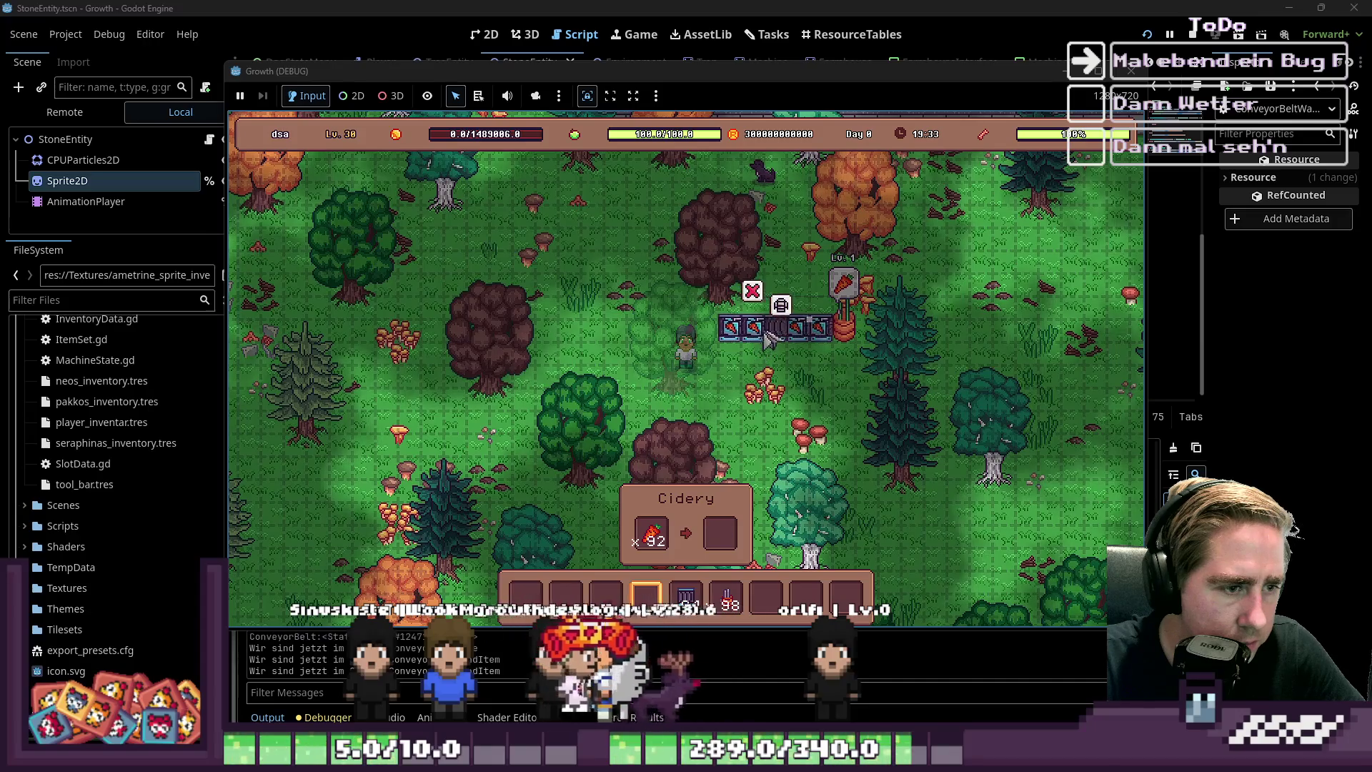
key("5")
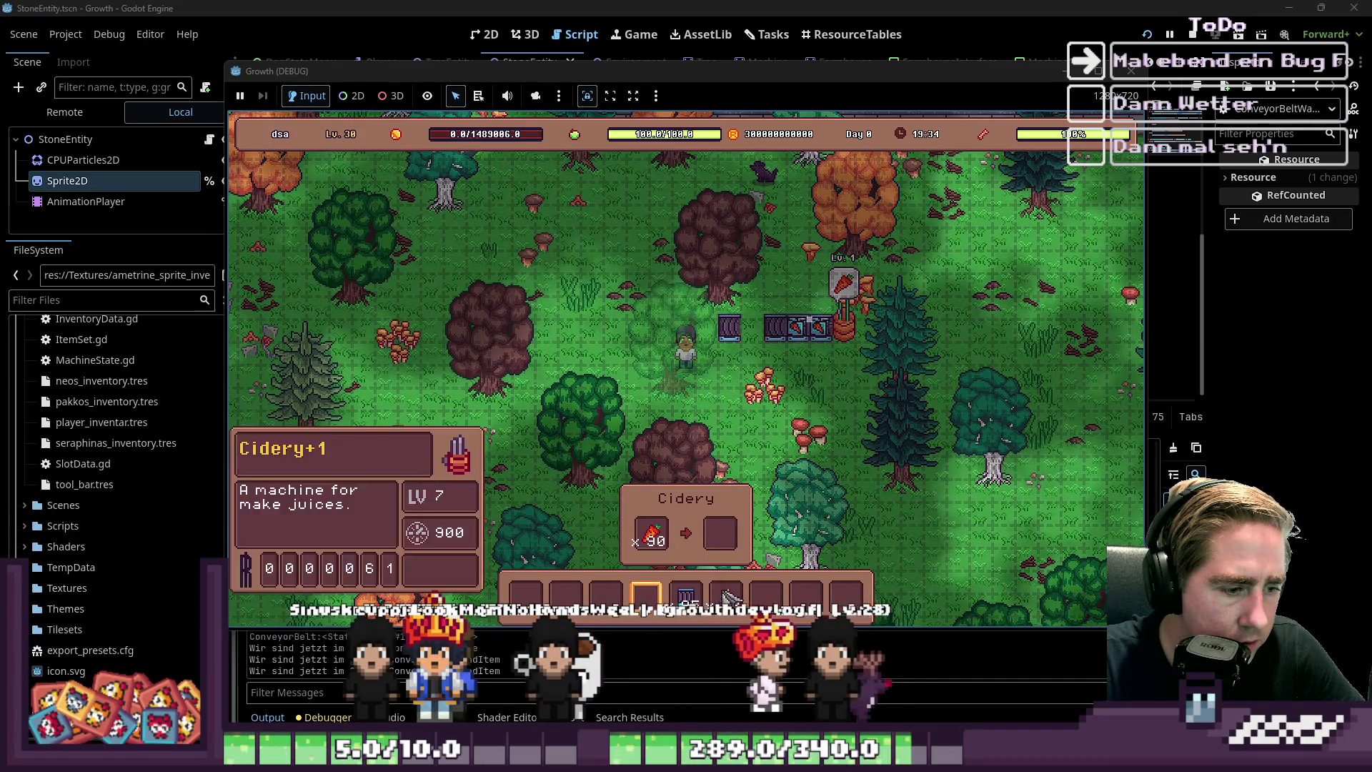
left_click(731, 413)
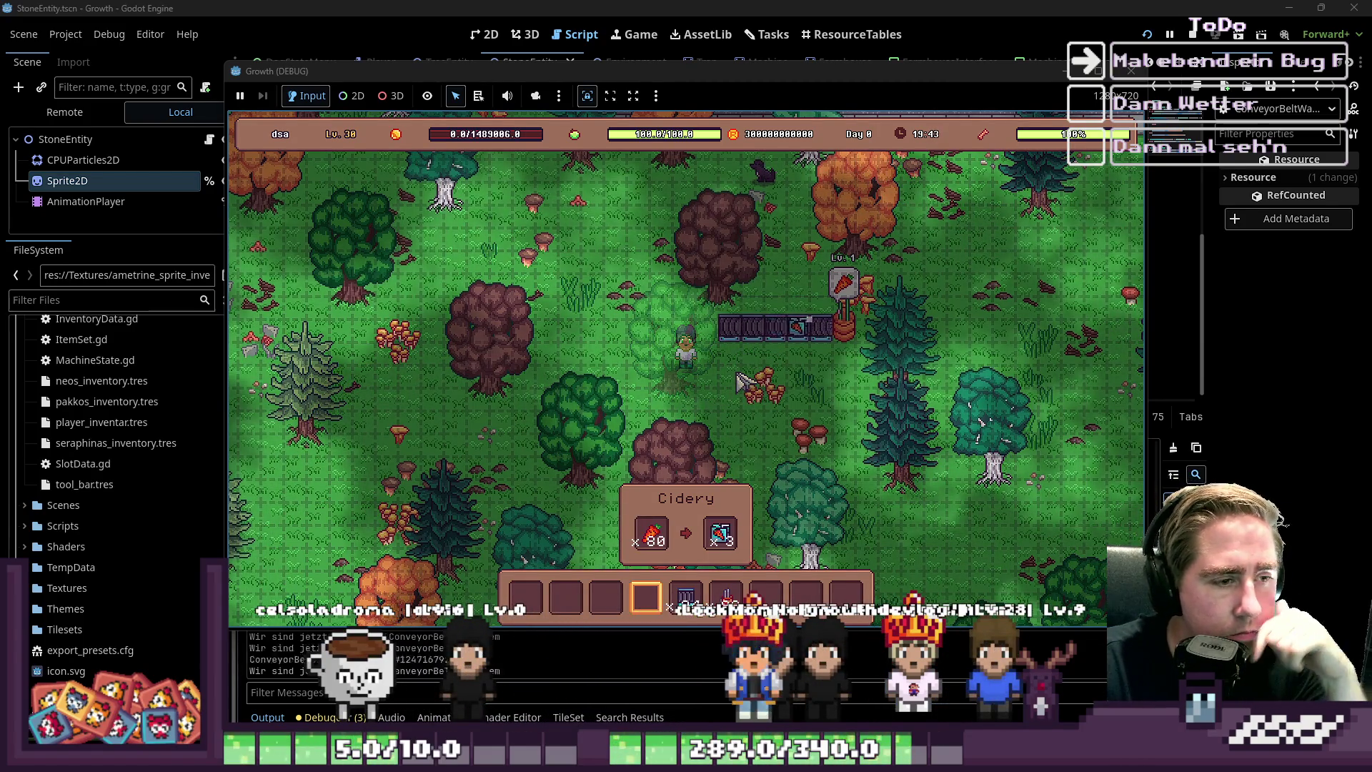
mouse_move(780, 335)
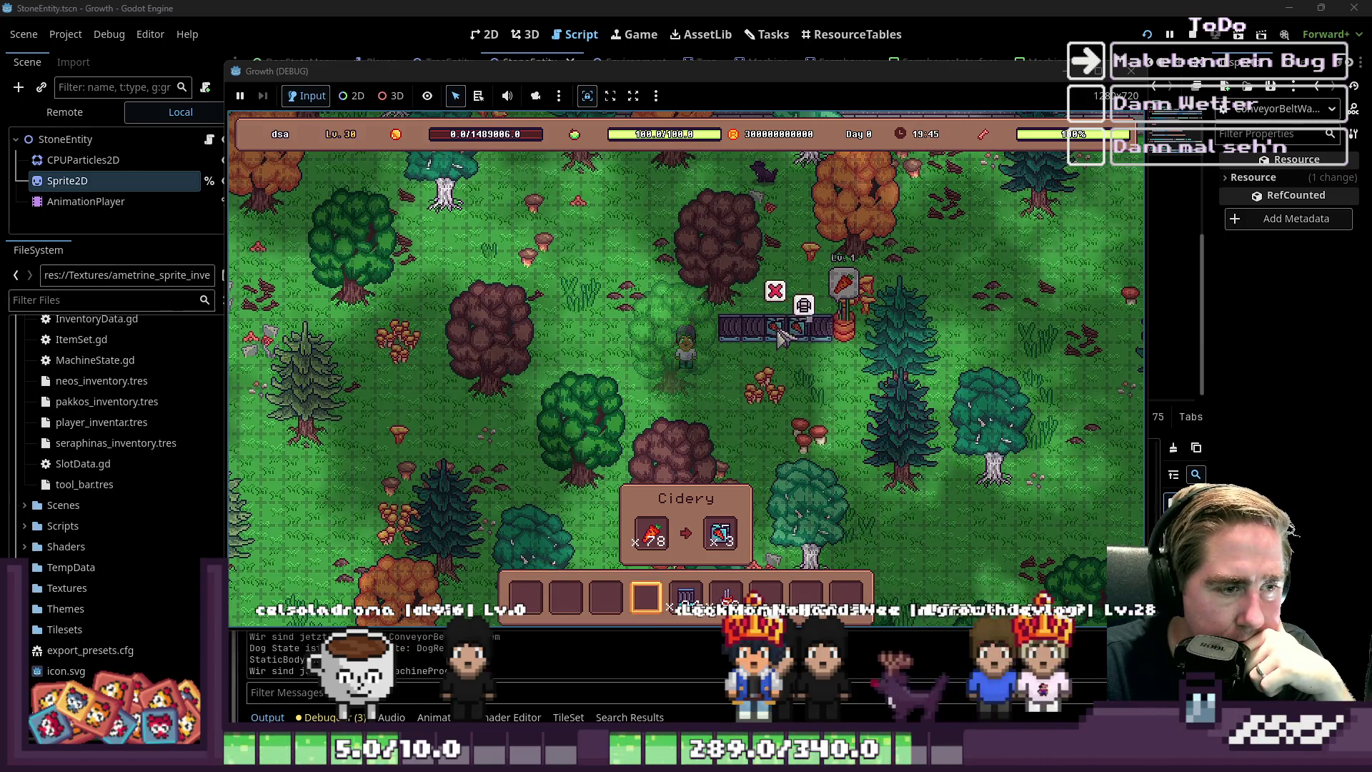
left_click(63, 114)
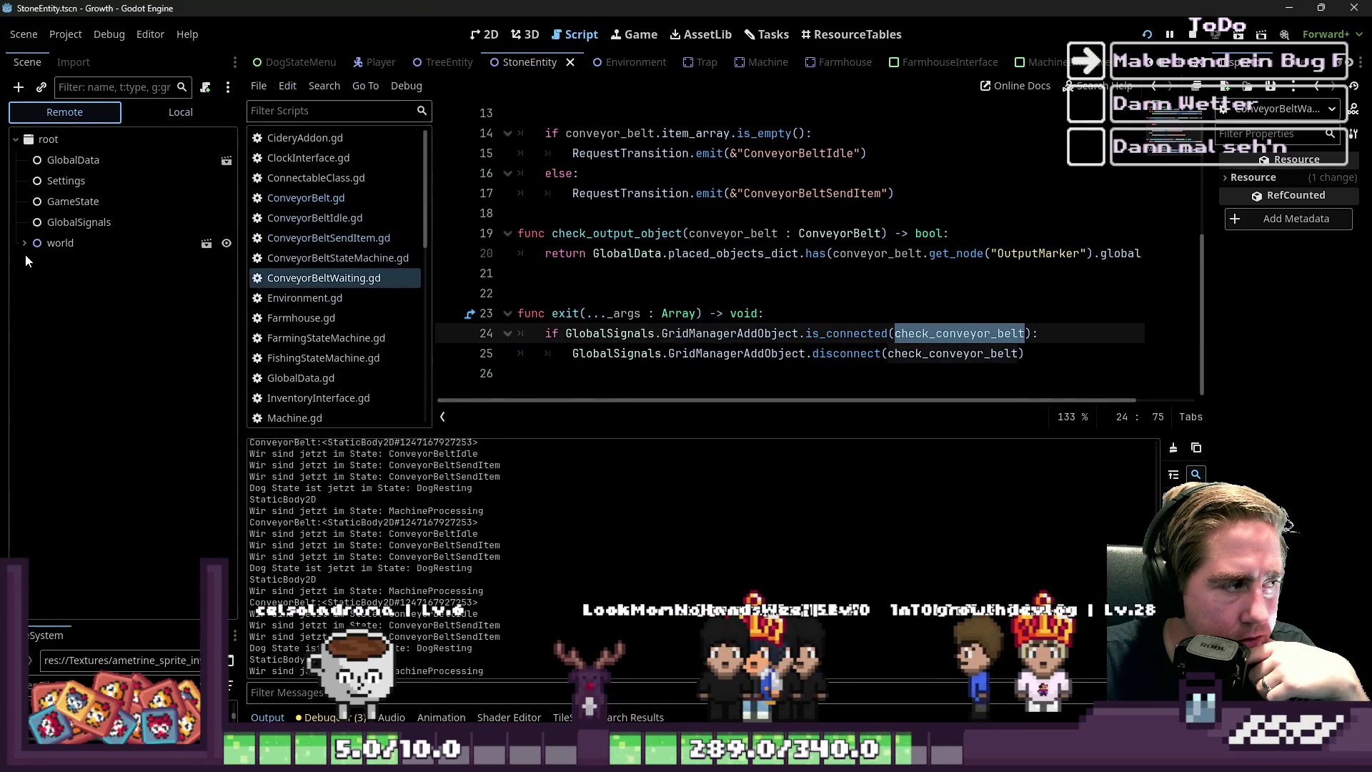
Expand world in the remote tree and delete empty line 22 from ConveyorBeltWaiting.gd
left_click(24, 243)
scroll(30, 300, "down", 2)
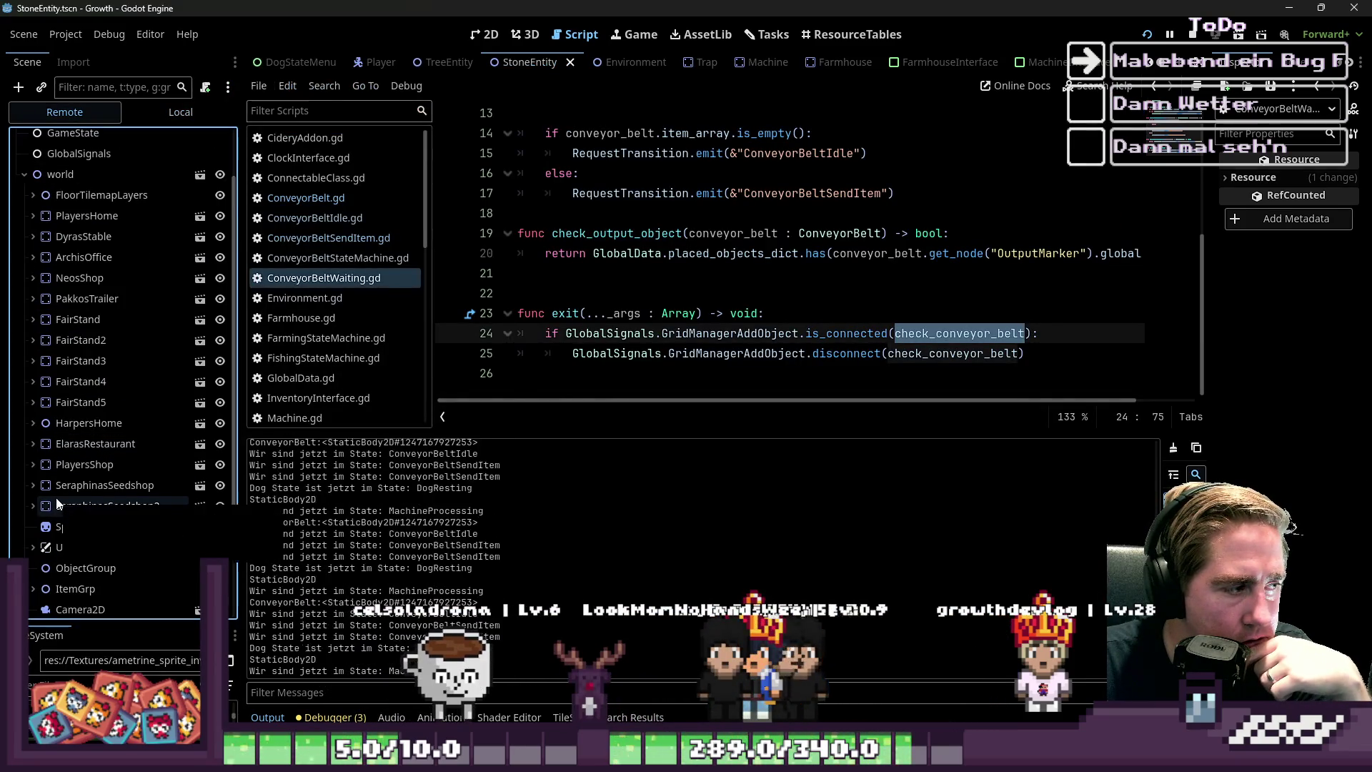
left_click(645, 297)
key("BackSpace")
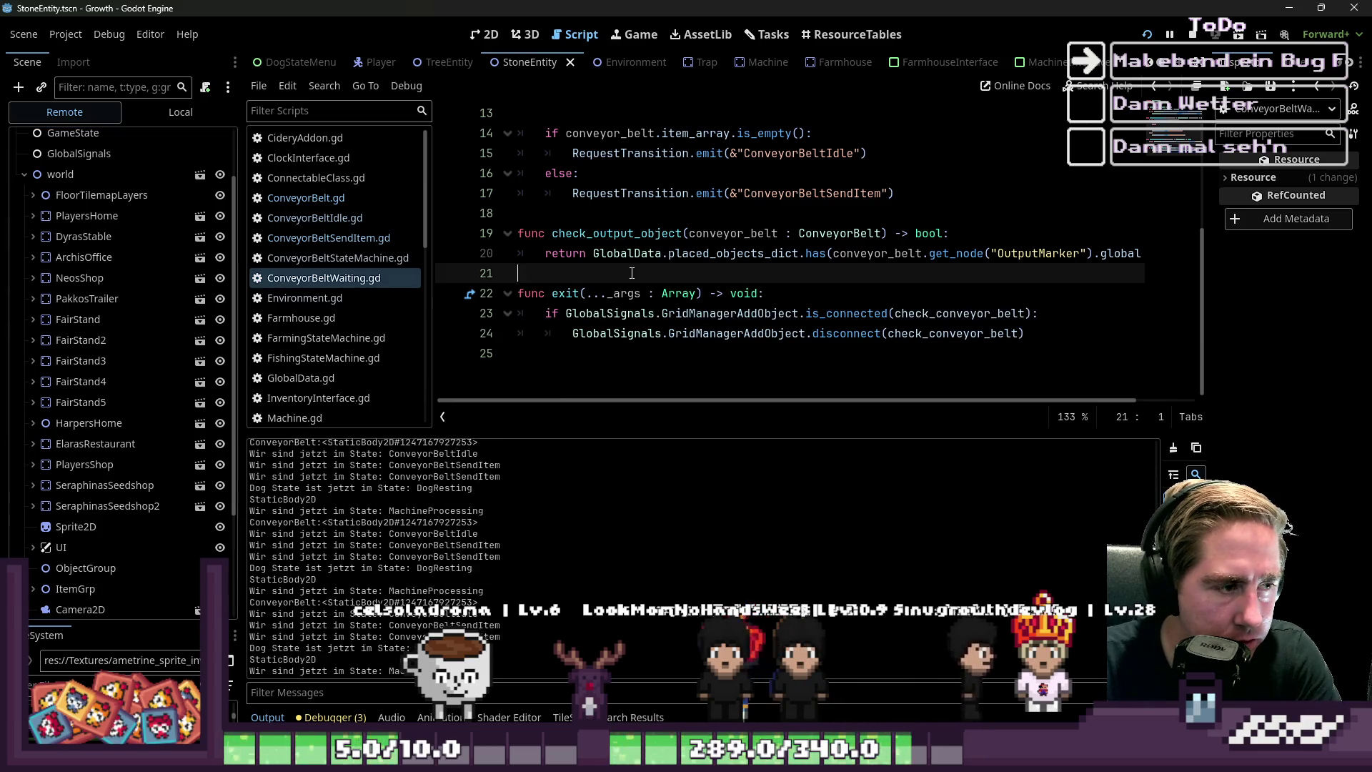
scroll(636, 286, "up", 3)
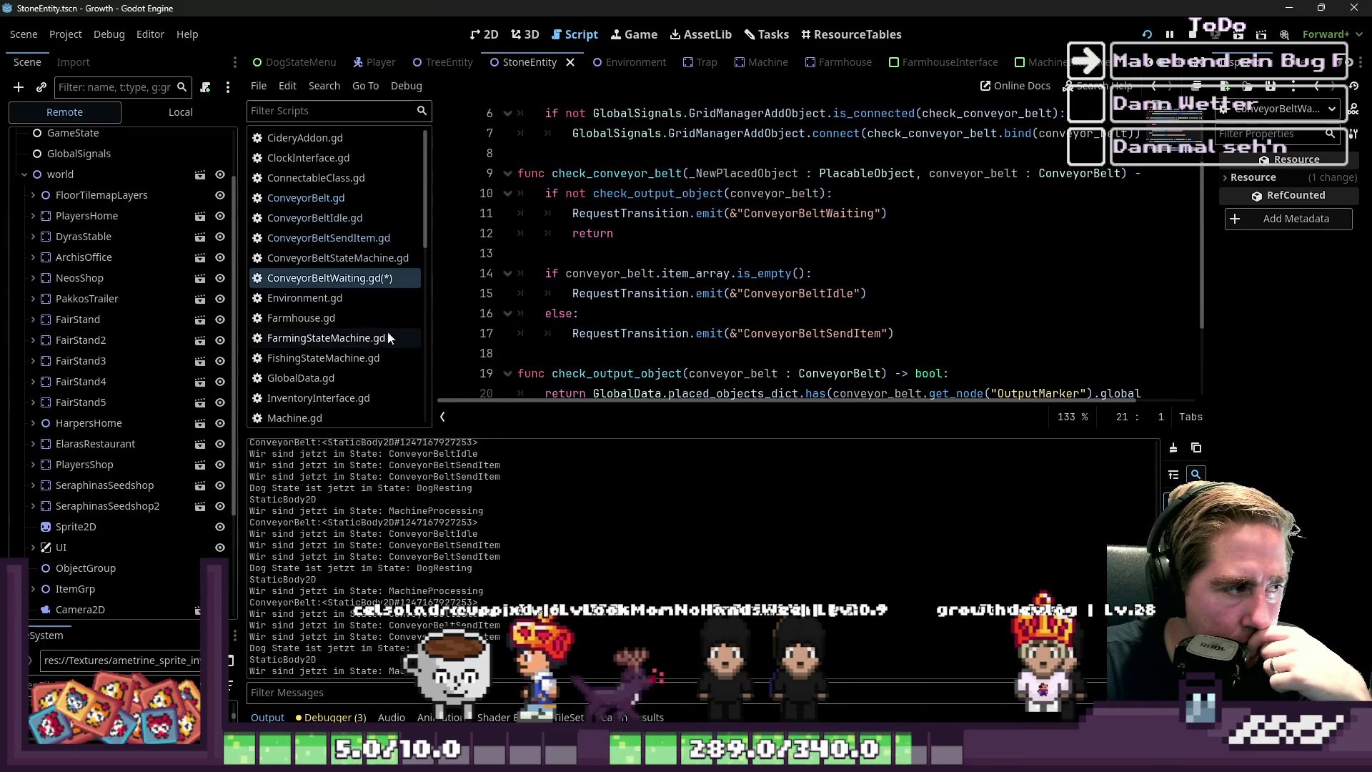
scroll(84, 486, "down", 3)
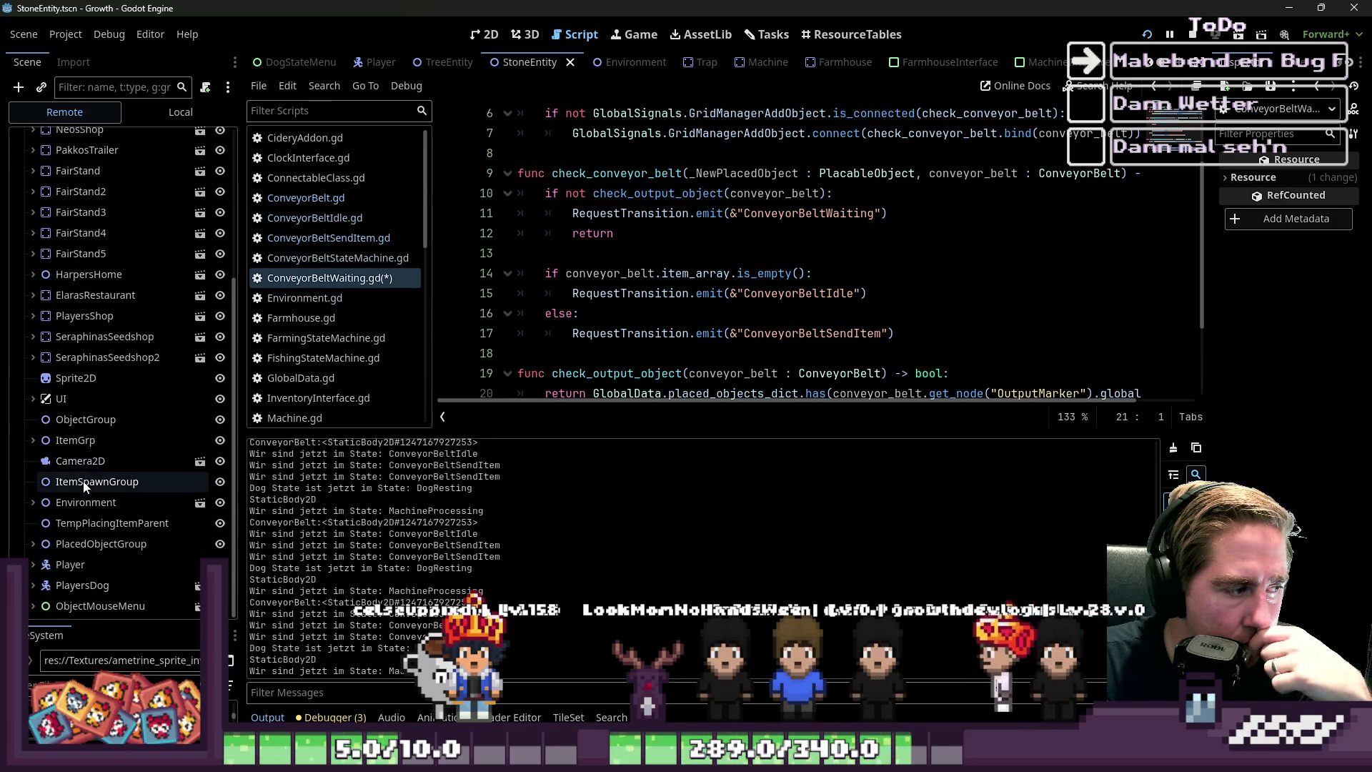
left_click(571, 246)
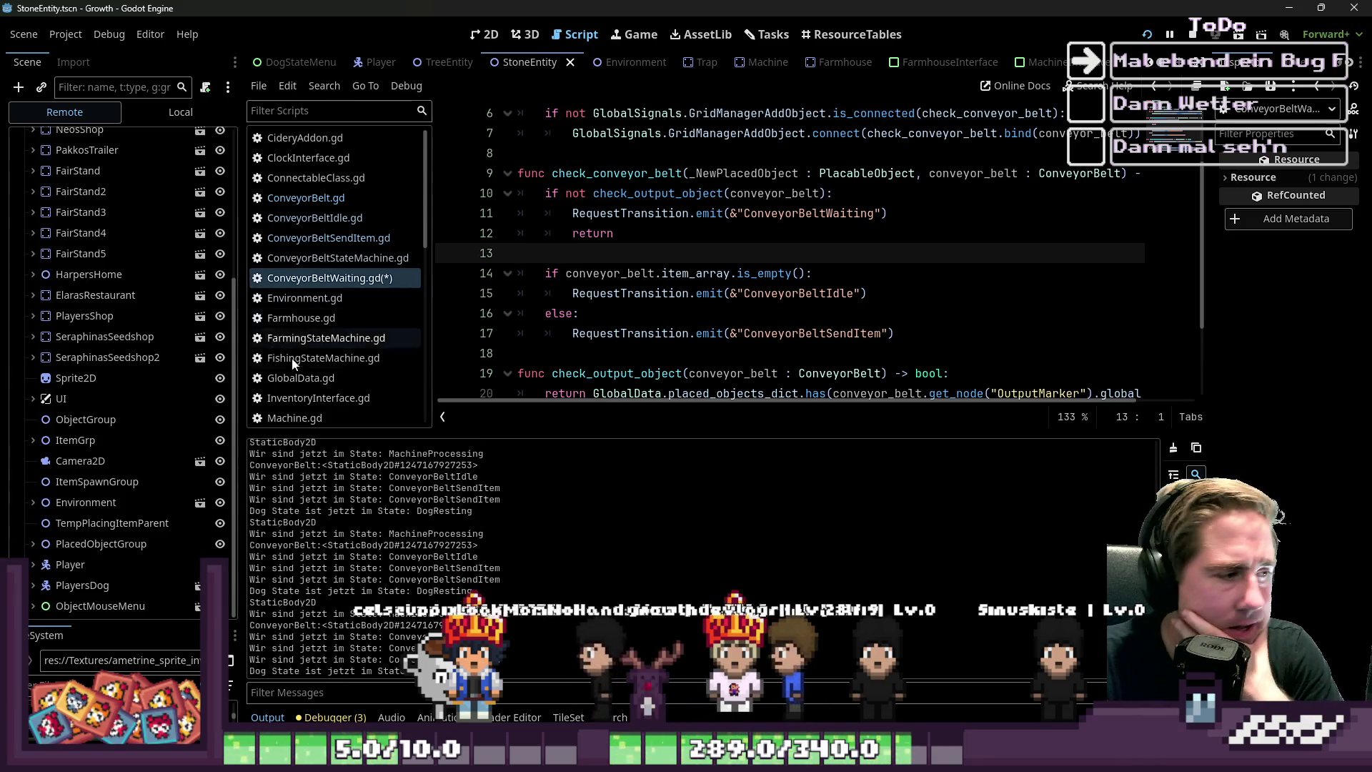
left_click(32, 544)
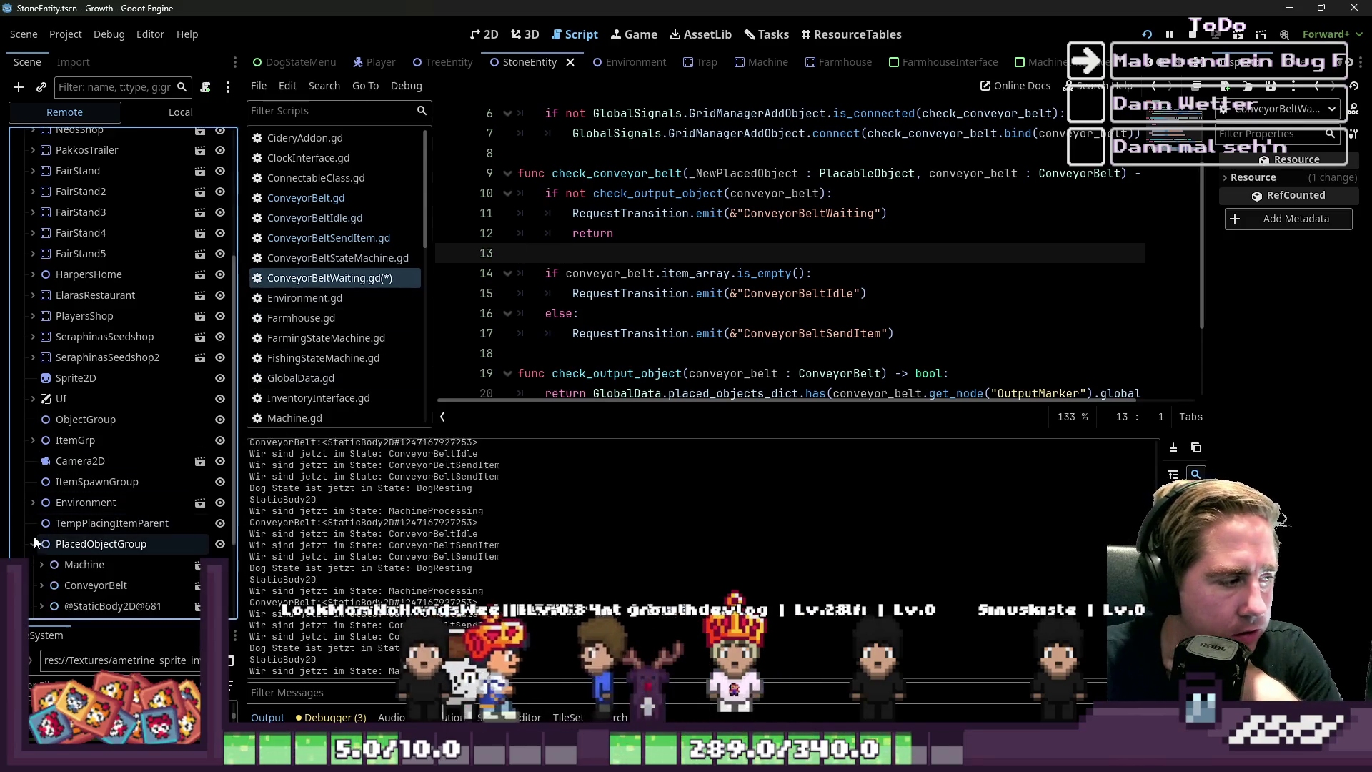
left_click(87, 464)
left_click(41, 463)
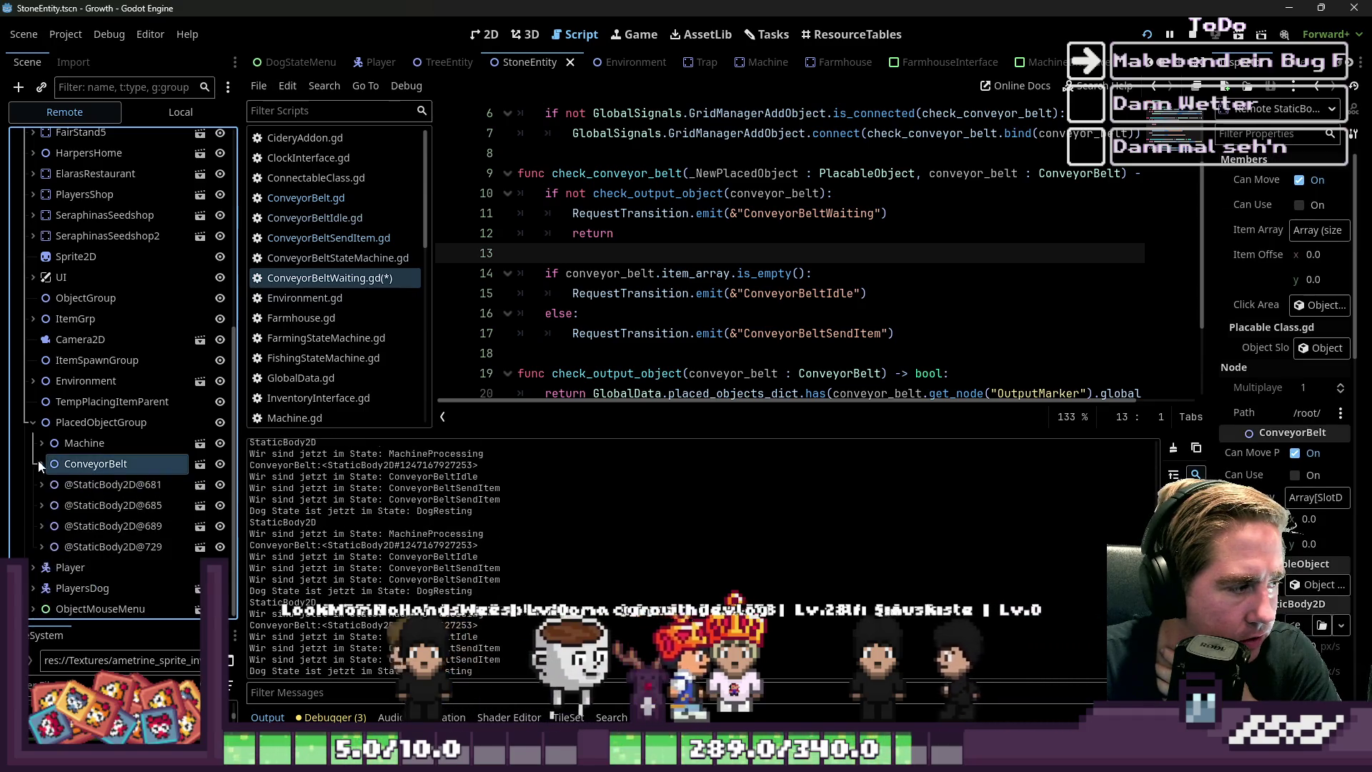
left_click(50, 484)
left_click(41, 486)
left_click(47, 506)
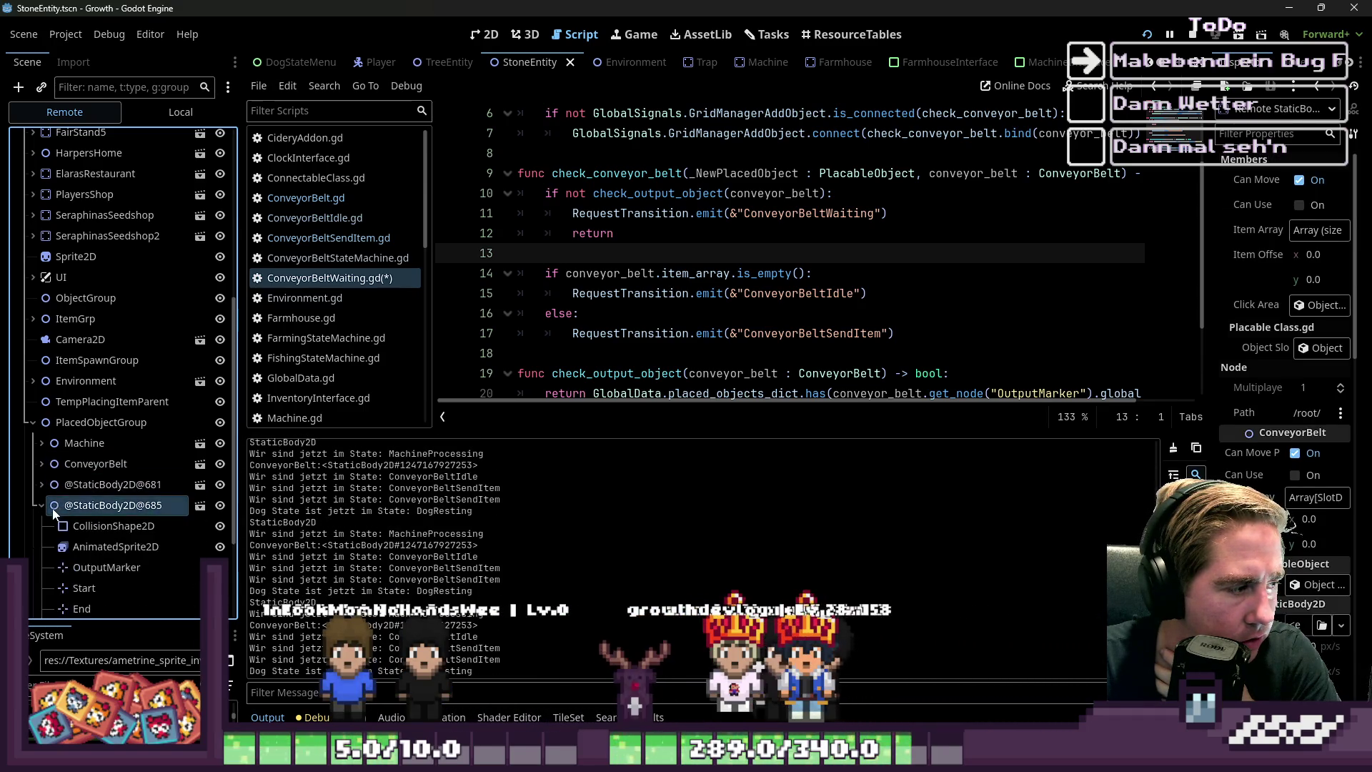
left_click(79, 527)
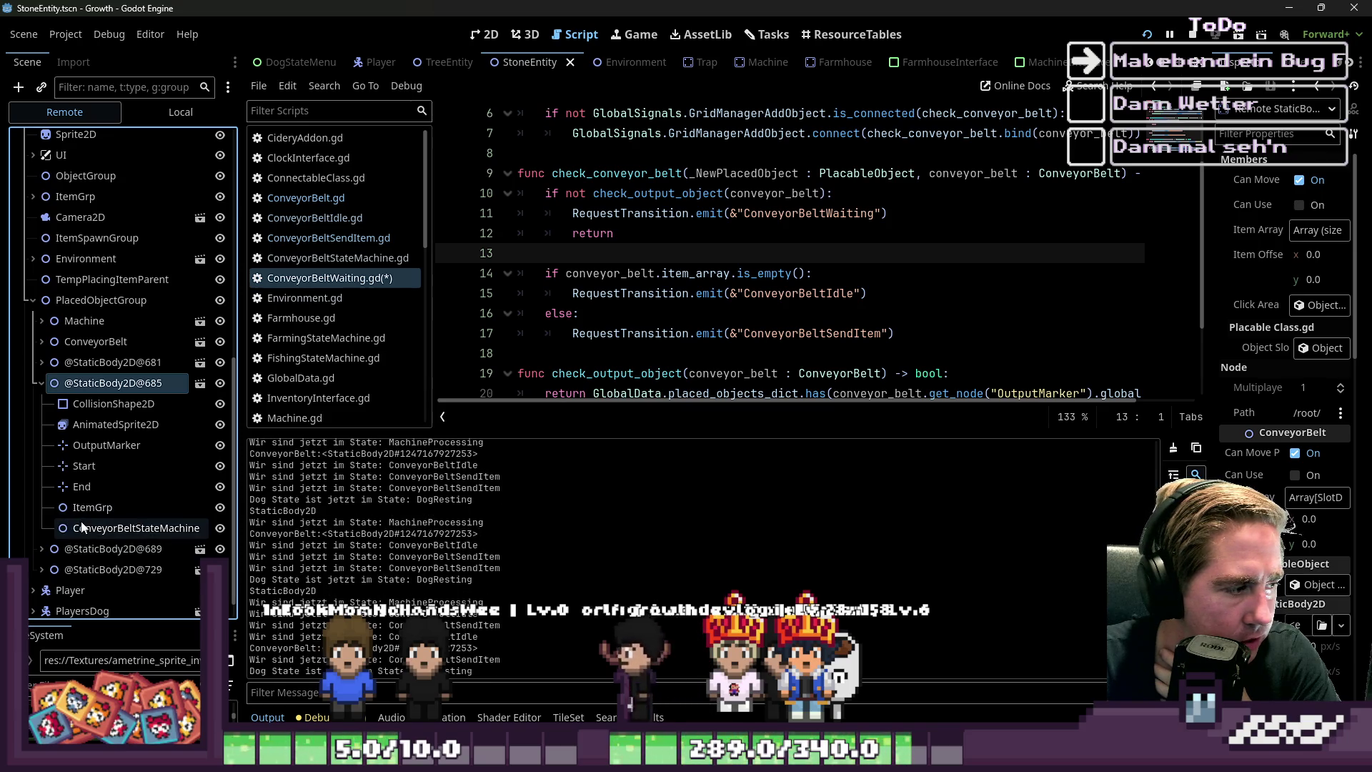
left_click_drag(1208, 350, 1013, 369)
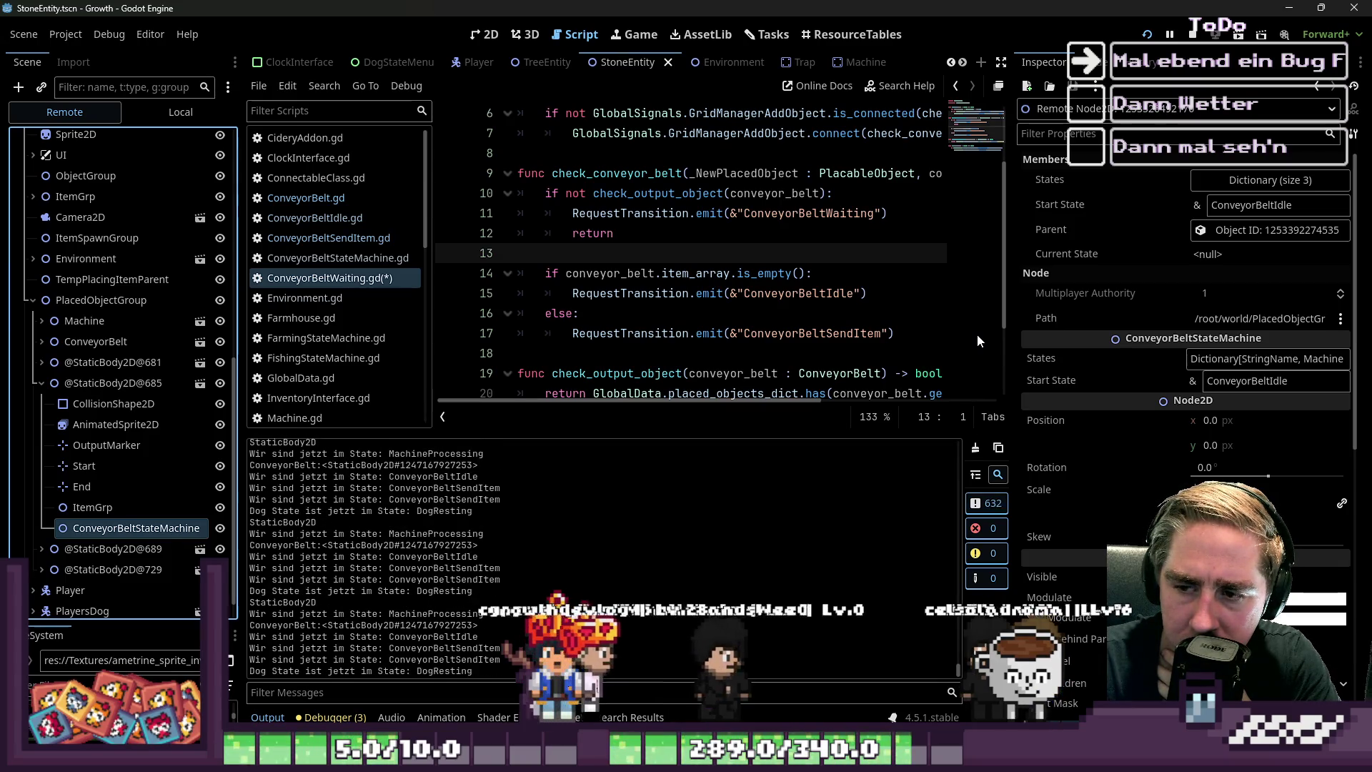
Adjust the Inspector splitter and select the ConveyorBeltIdle, SendItem and Waiting state names in the script
left_click_drag(1015, 324, 1090, 332)
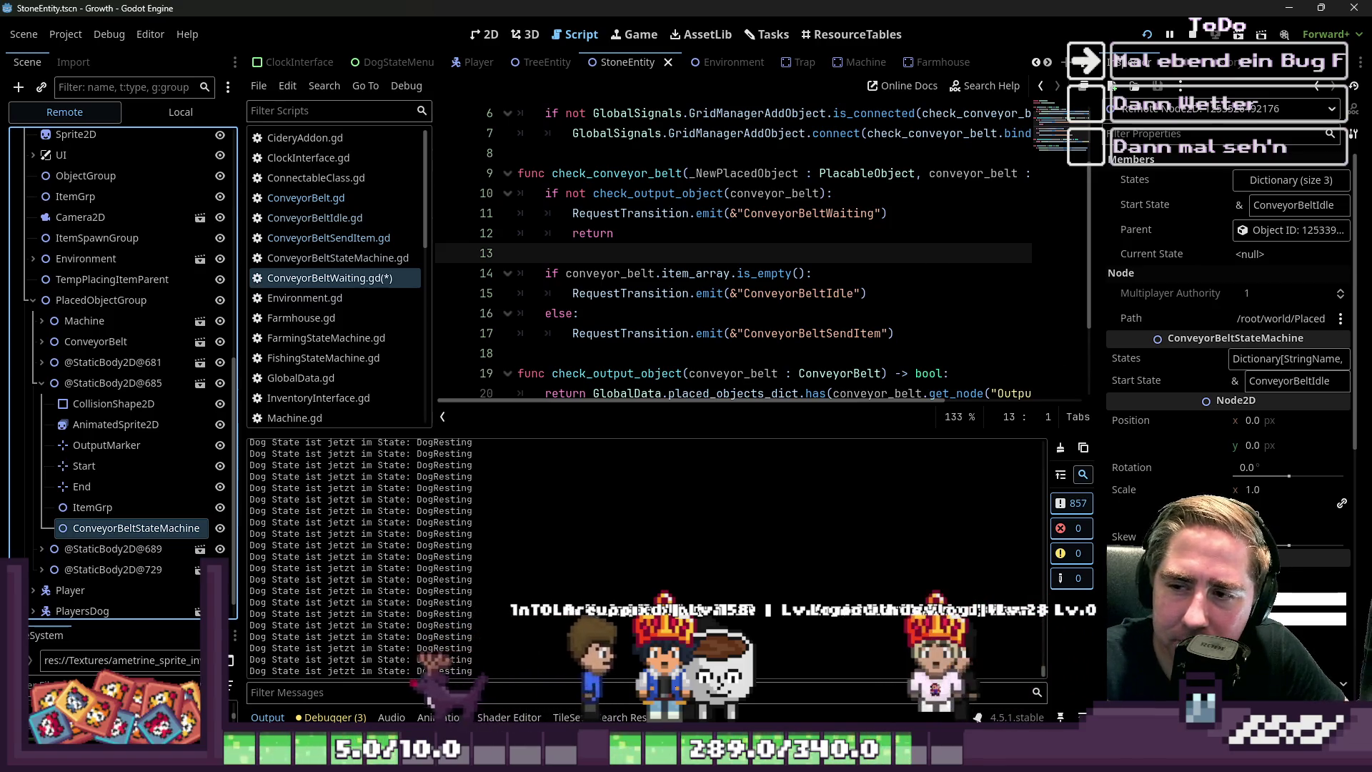
mouse_move(1095, 329)
left_mouse_down()
mouse_move(922, 331)
mouse_move(1135, 302)
left_mouse_up()
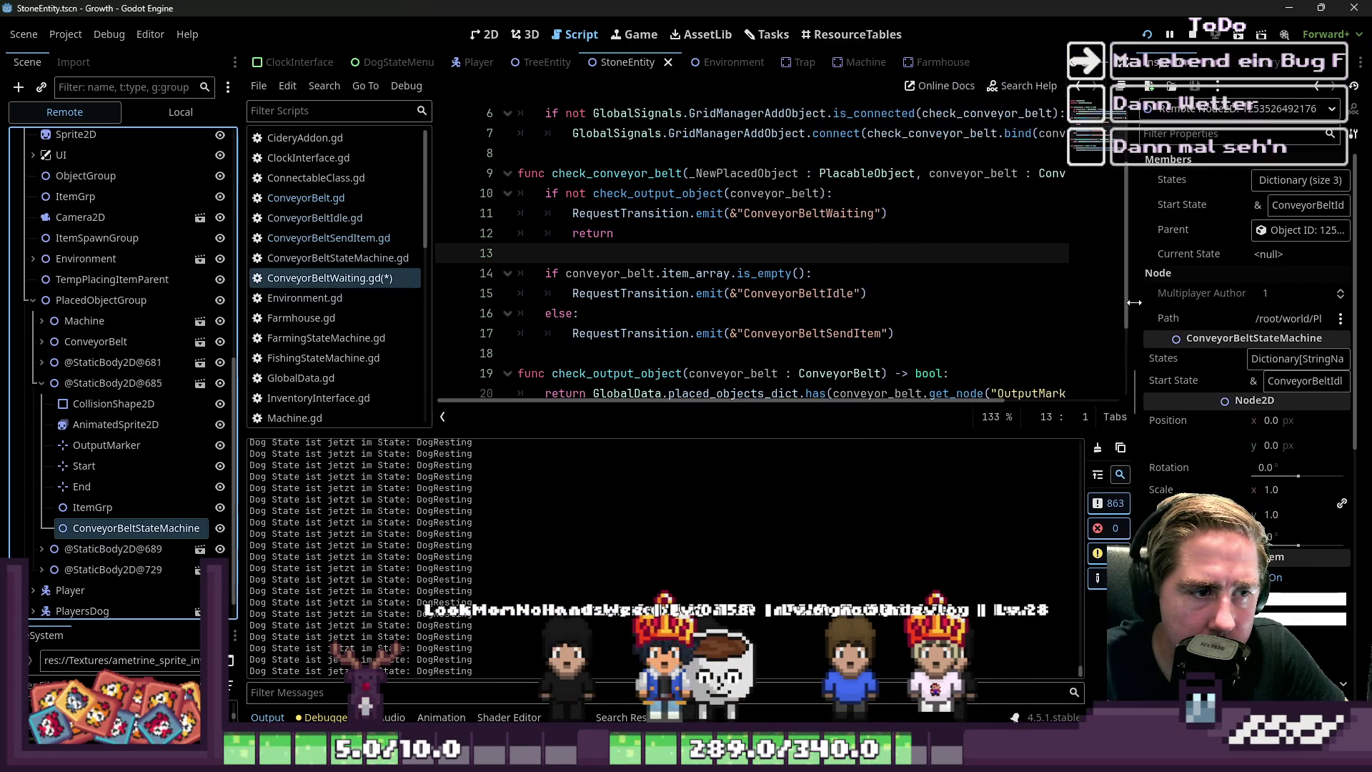
double_click(794, 291)
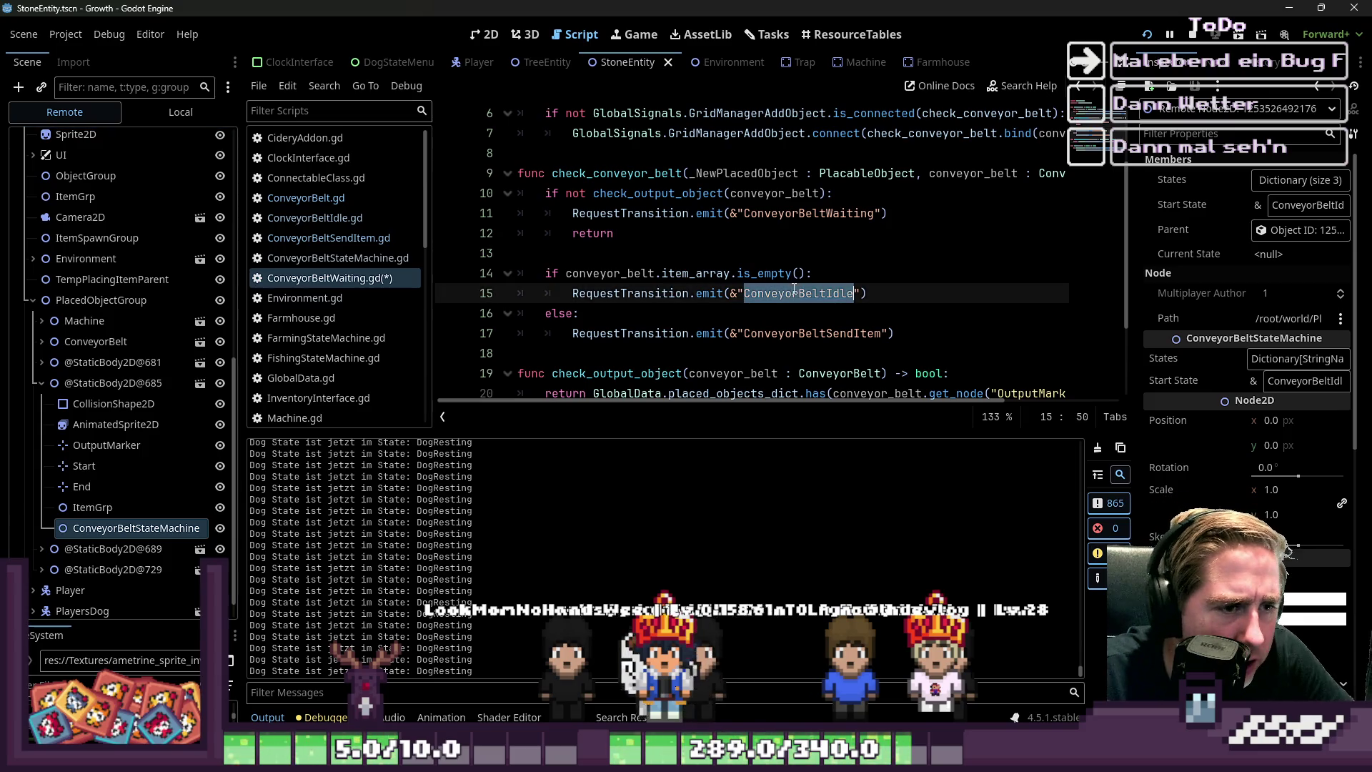
double_click(804, 333)
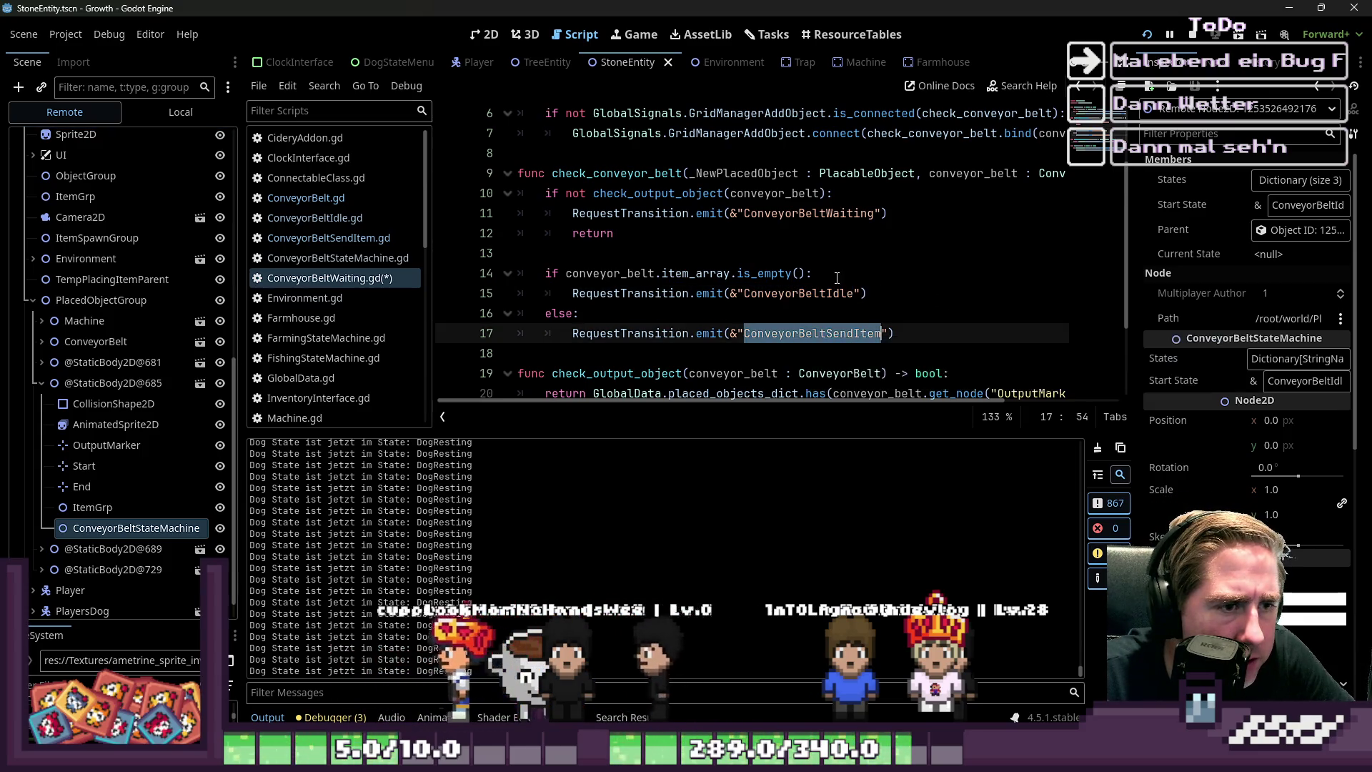
double_click(801, 214)
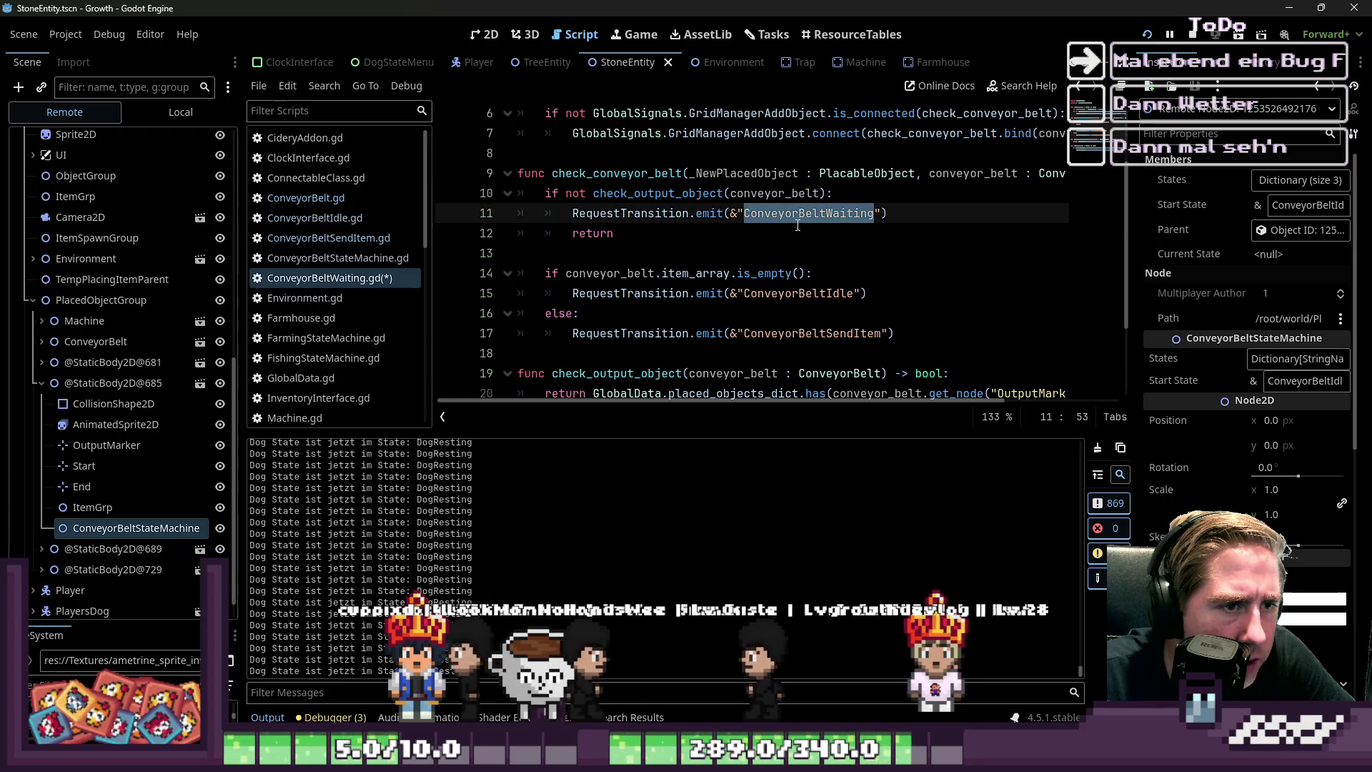
left_click(843, 253)
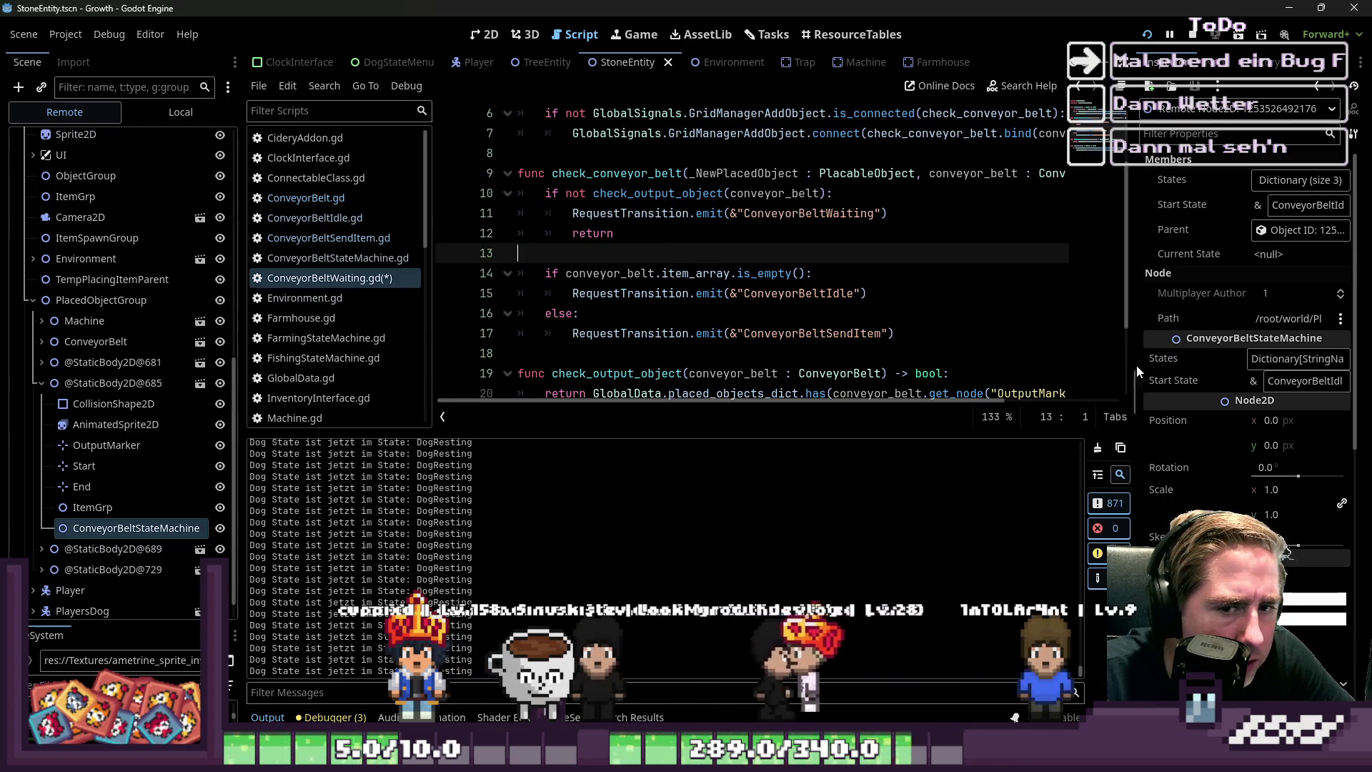
Widen the Inspector further after glancing at the running game window
left_click_drag(1132, 371, 1011, 371)
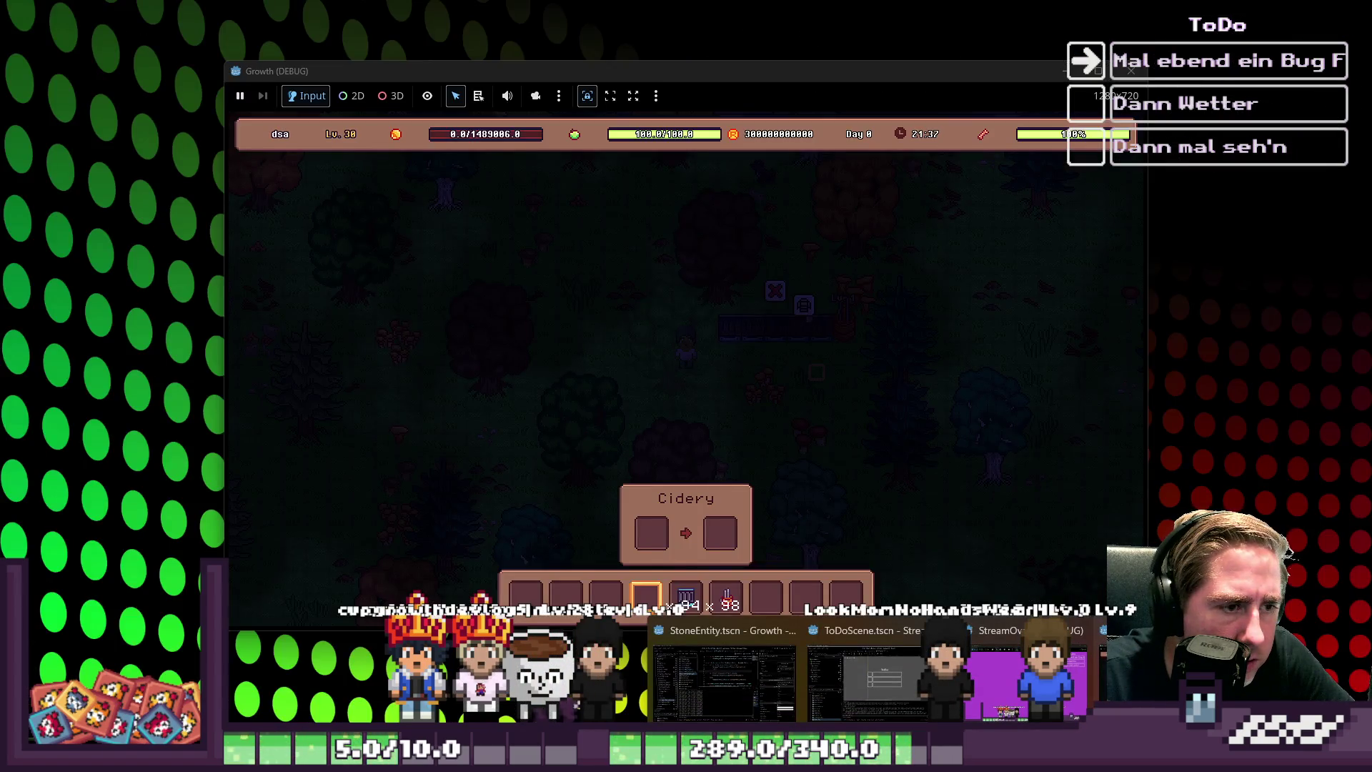
left_click(1095, 684)
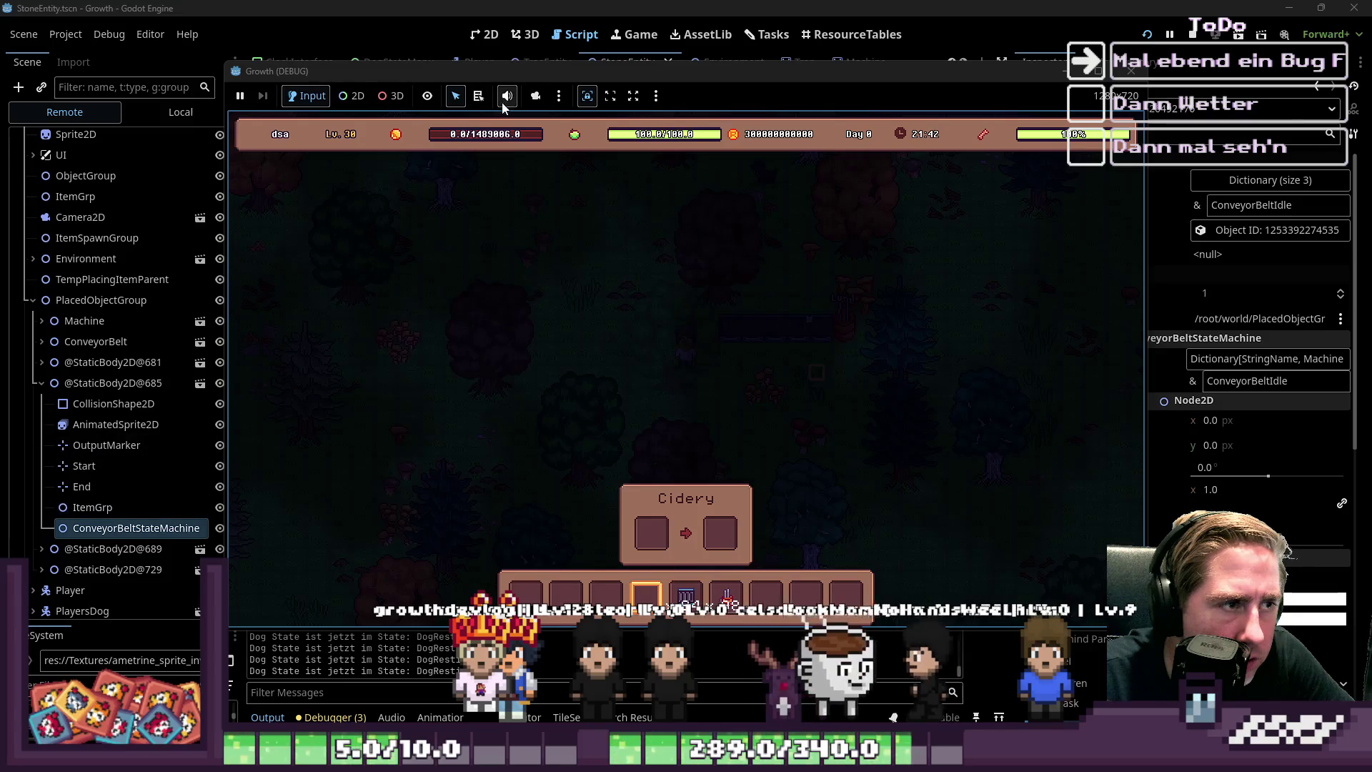
key("alt+Tab")
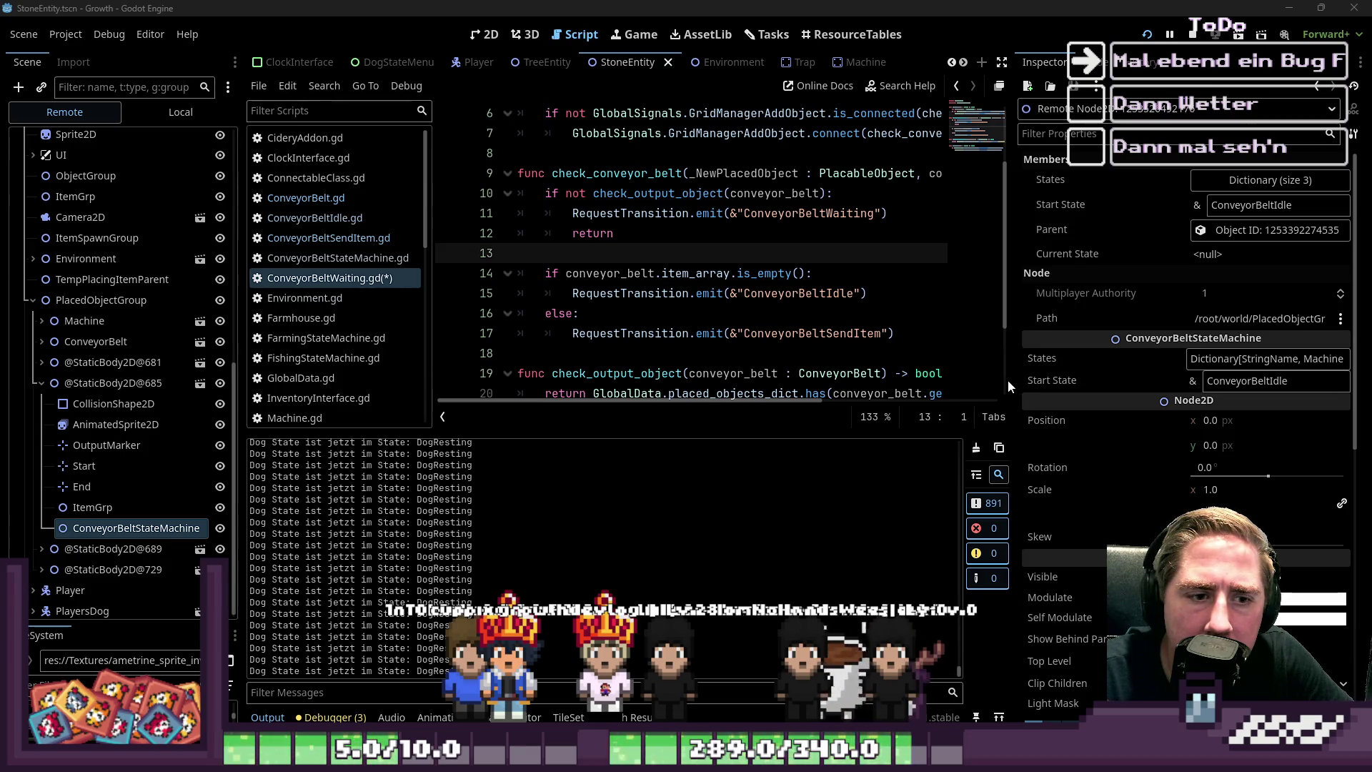
left_click_drag(1014, 191, 939, 214)
left_click(1201, 175)
left_click(1200, 173)
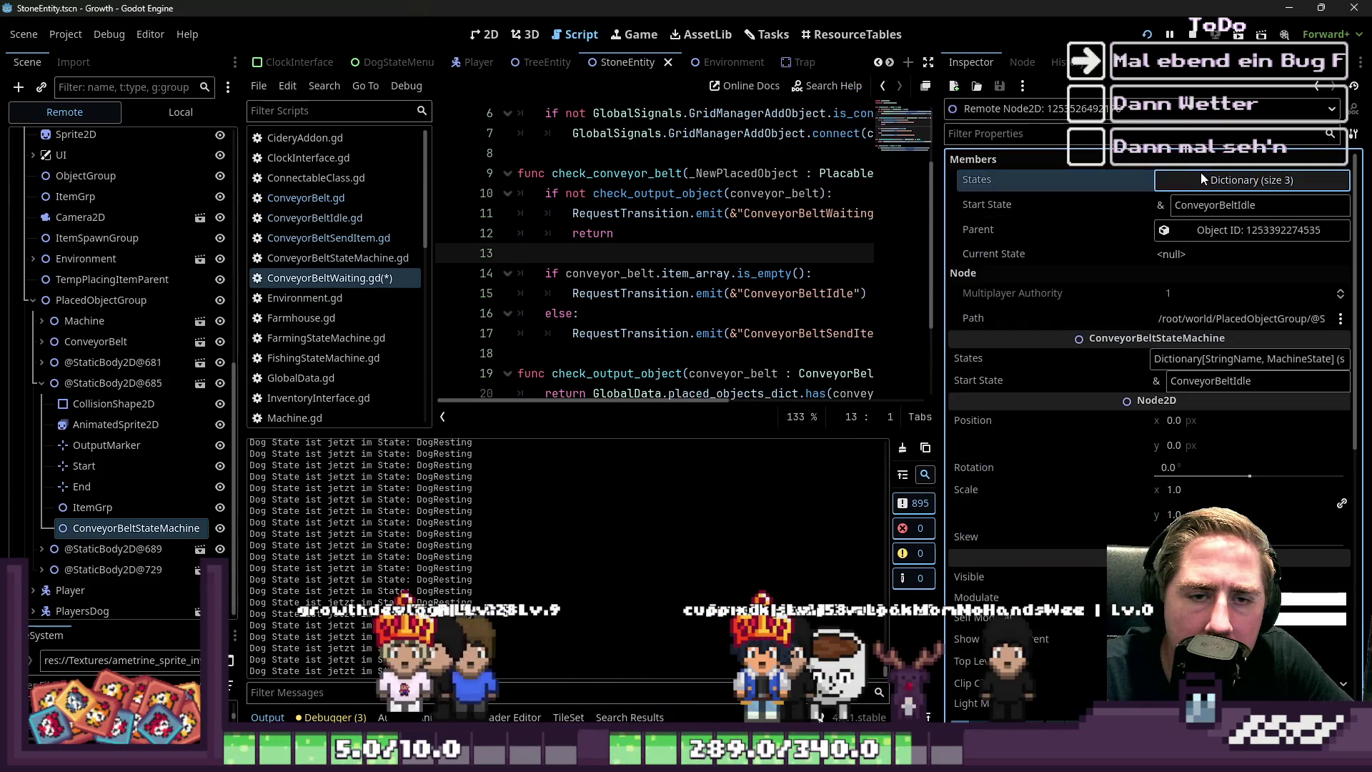
left_click(142, 390)
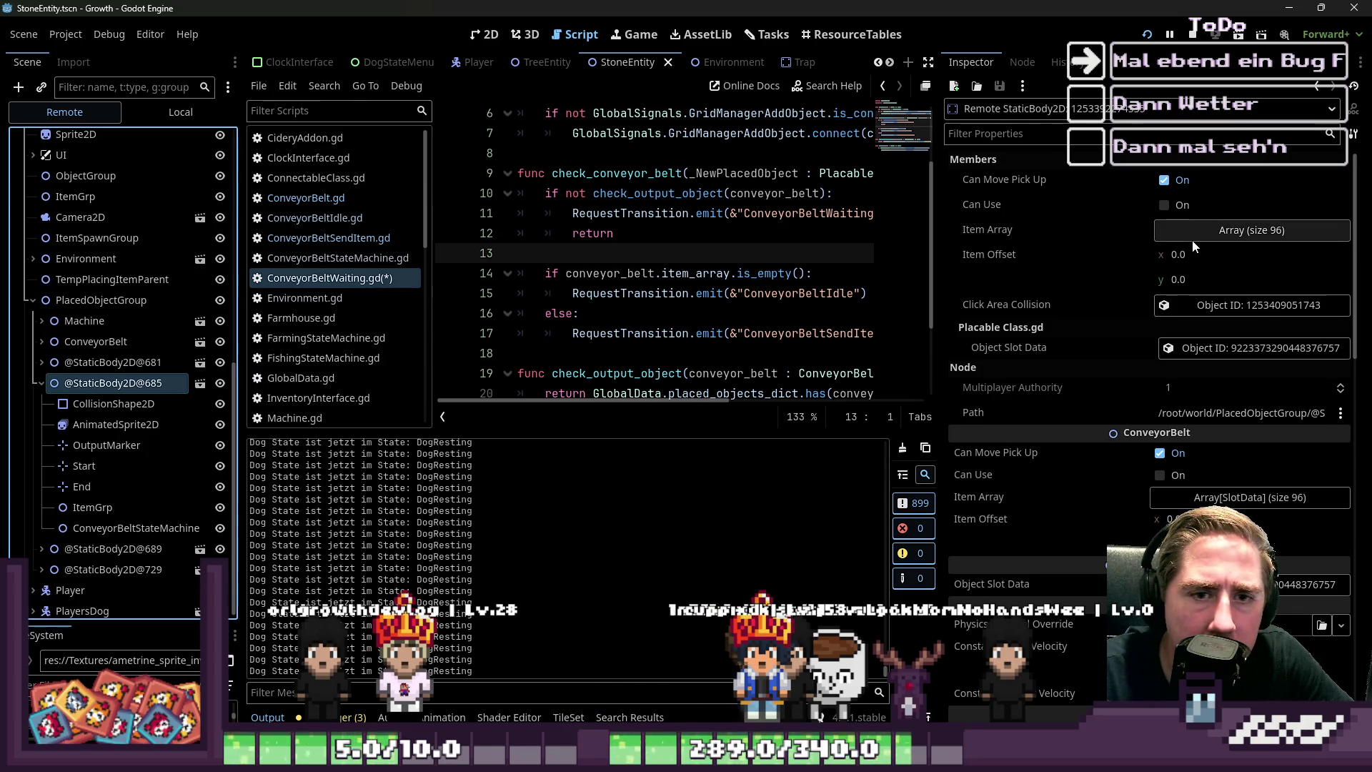
left_click(647, 293)
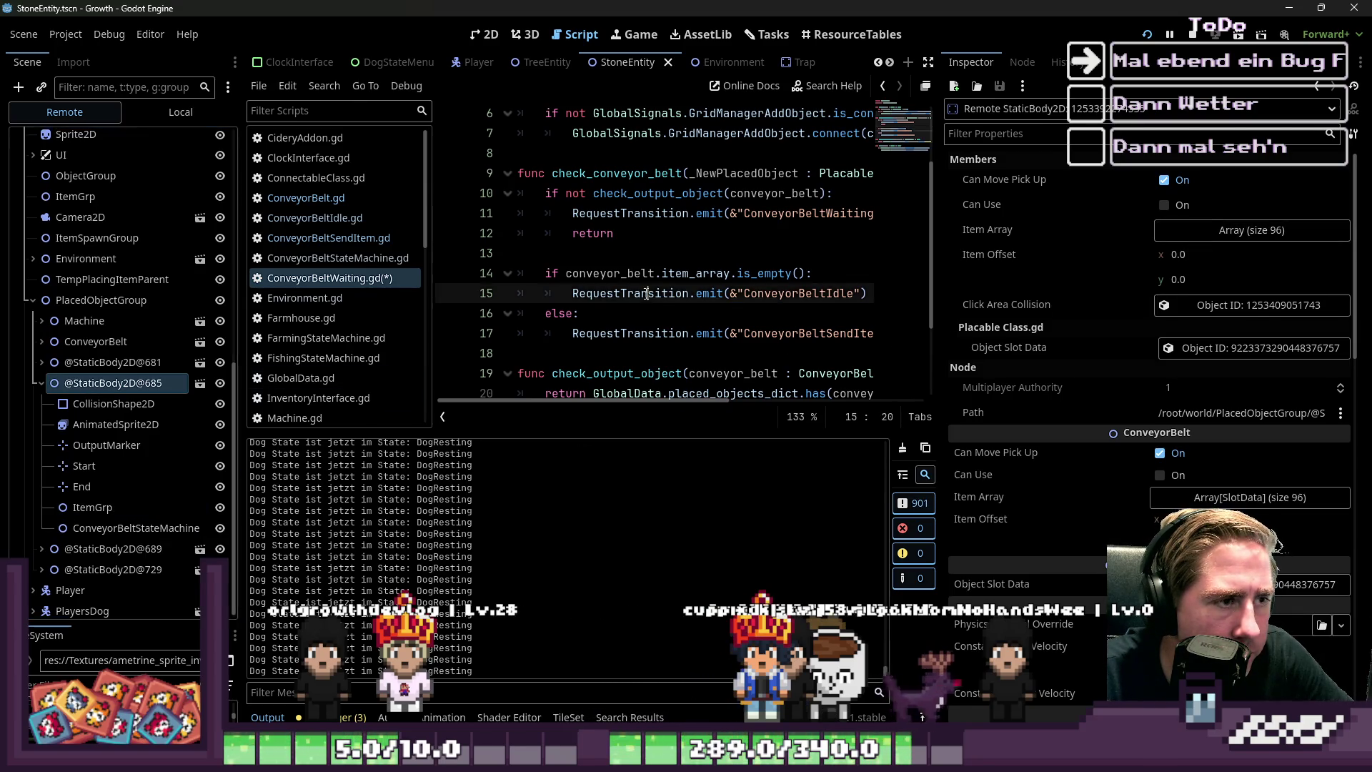
scroll(647, 294, "up", 2)
scroll(647, 294, "down", 1)
scroll(647, 294, "down", 1)
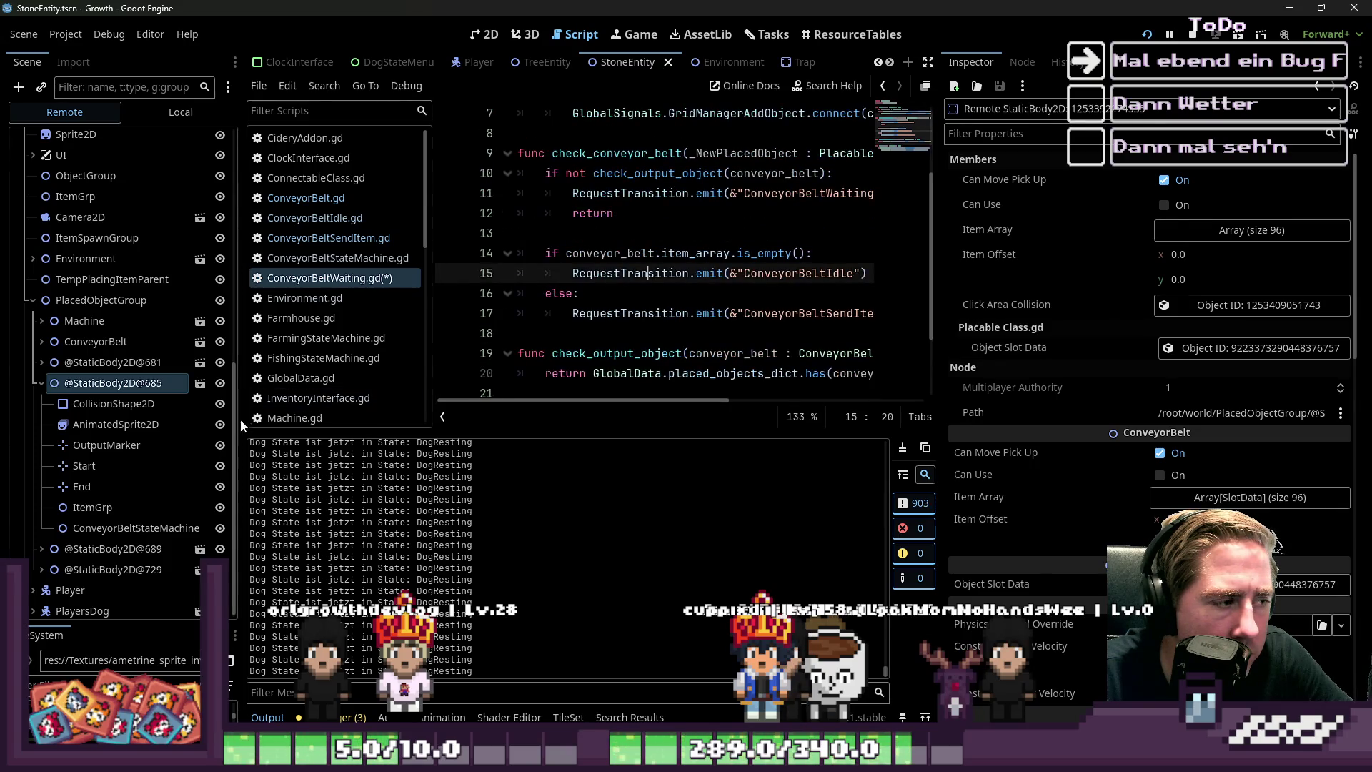
Inspect the belt's ItemGrp and ConveyorBeltStateMachine nodes, resizing the code editor and Inspector
left_click(128, 531)
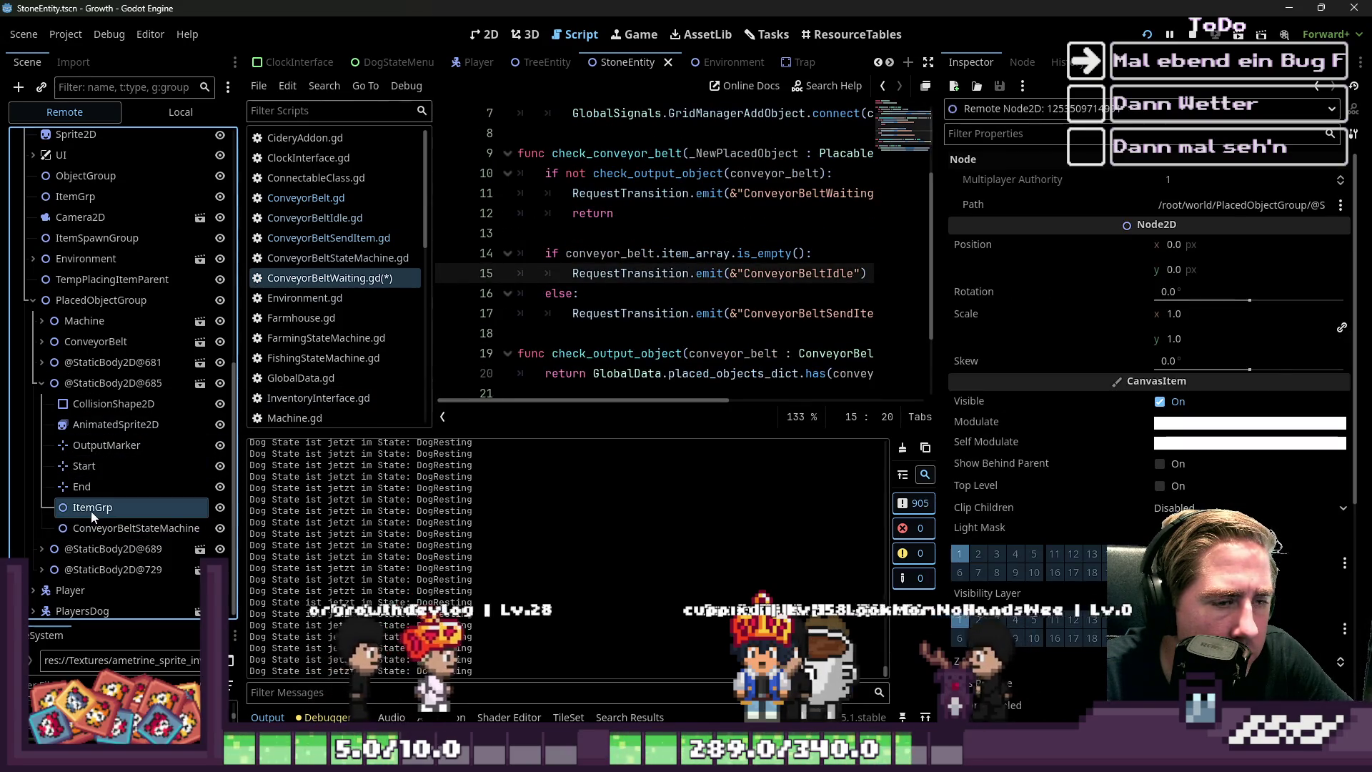
left_click(629, 293)
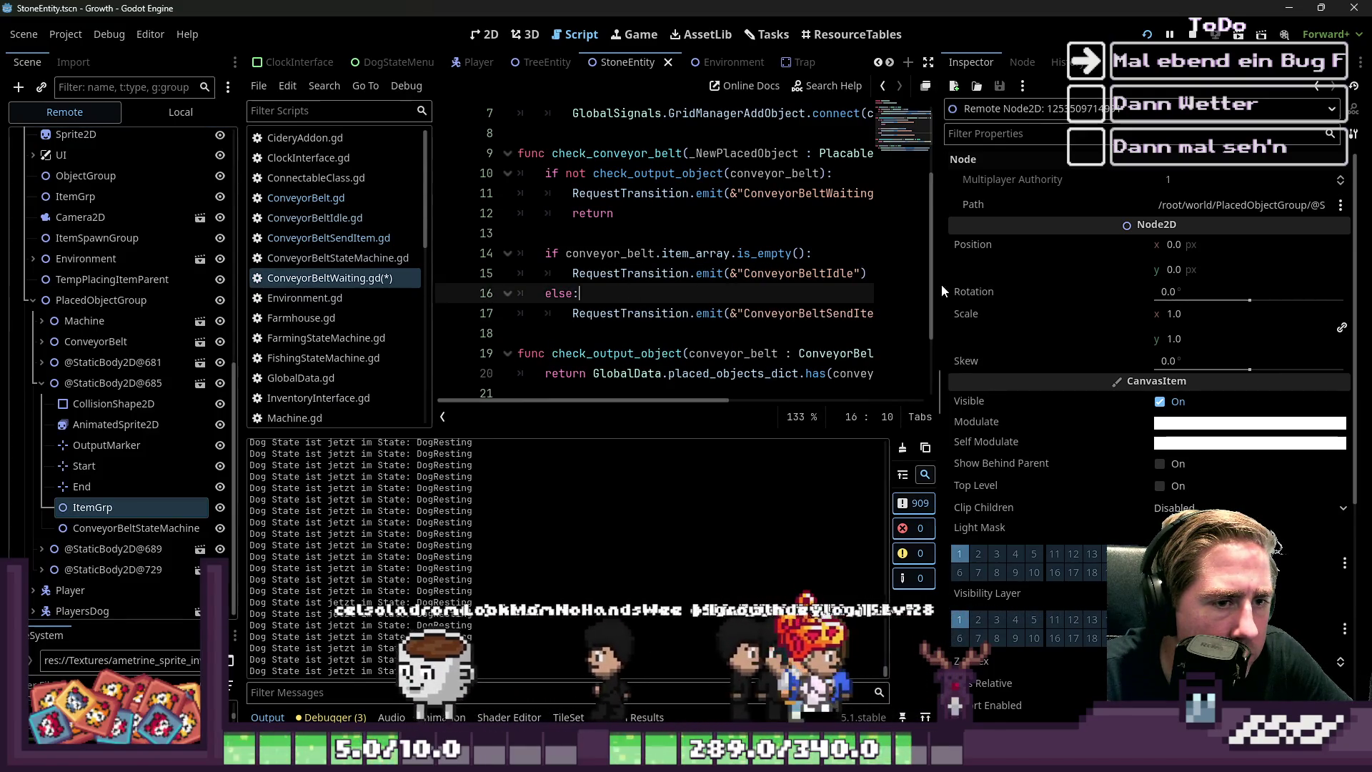
left_click_drag(933, 292, 1066, 302)
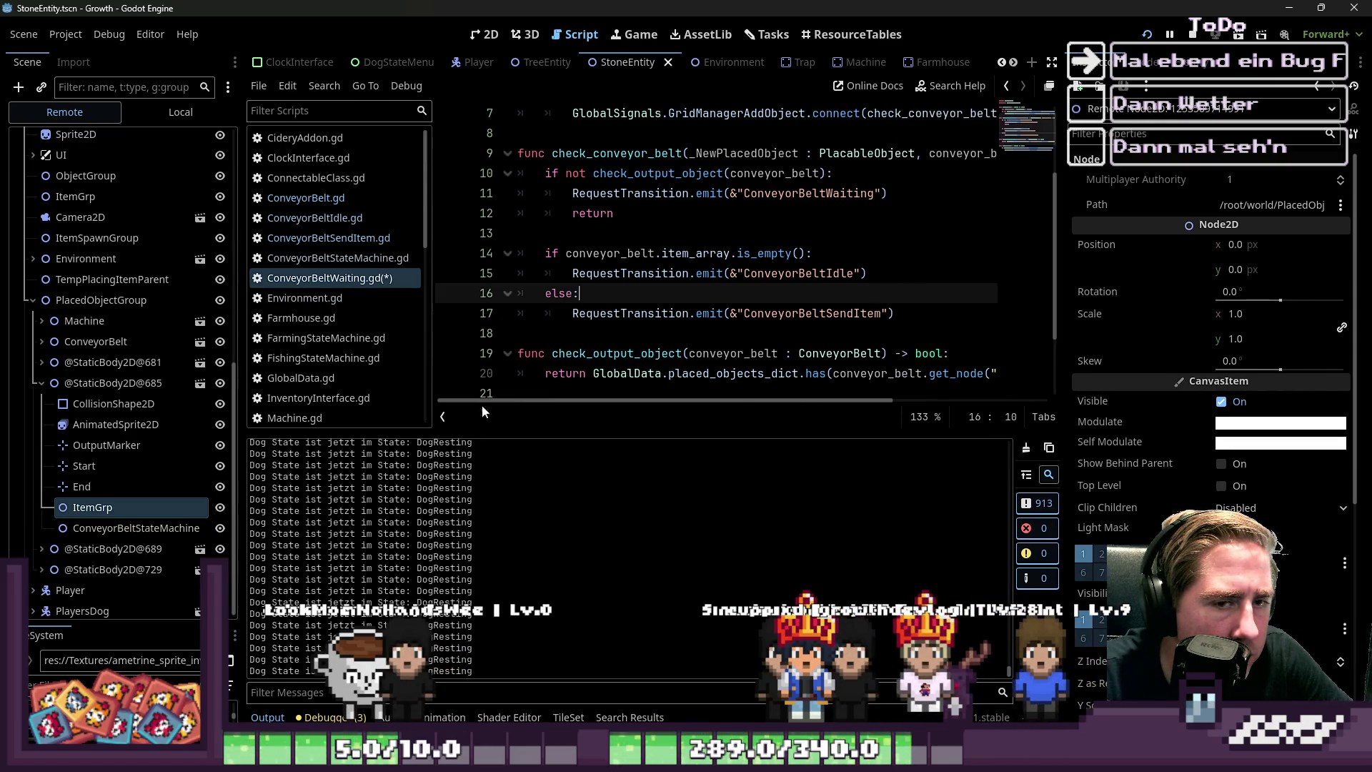
left_click(162, 529)
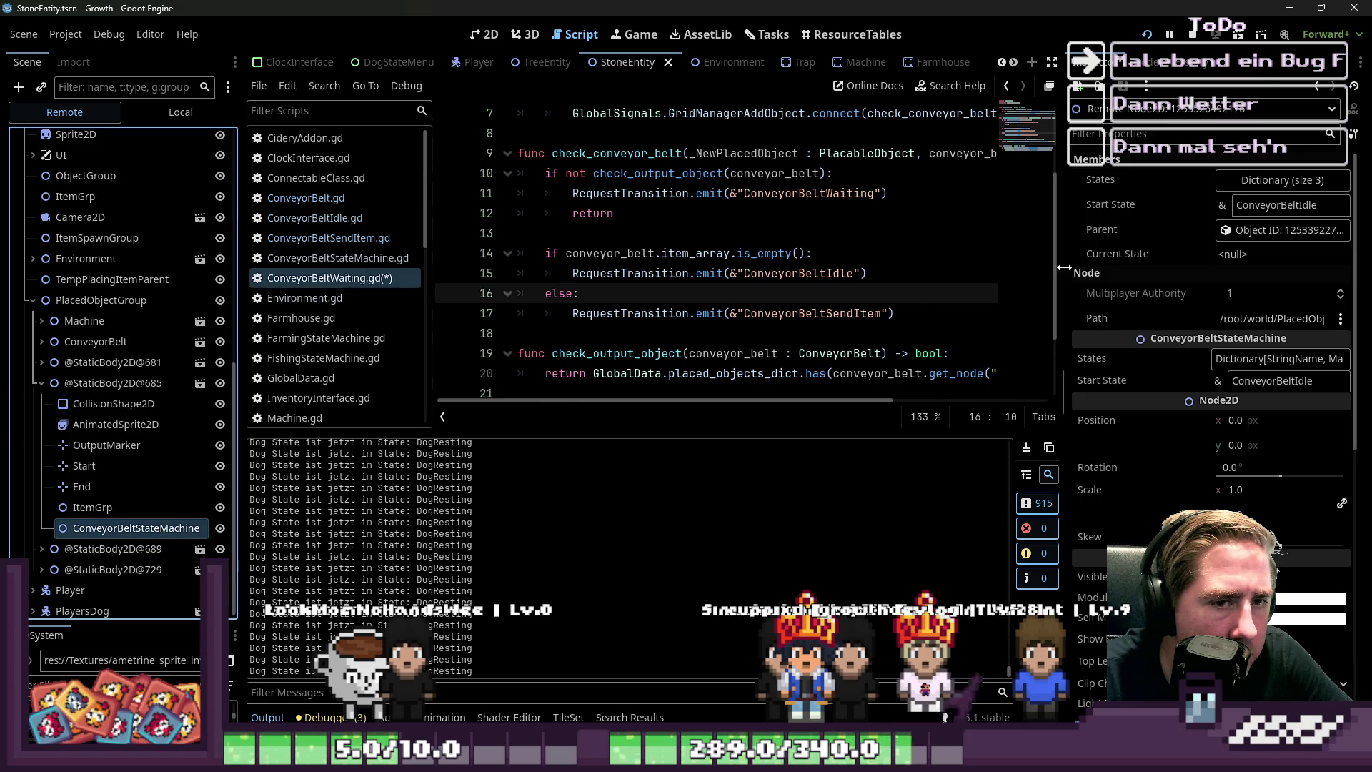
left_click_drag(1063, 267, 942, 276)
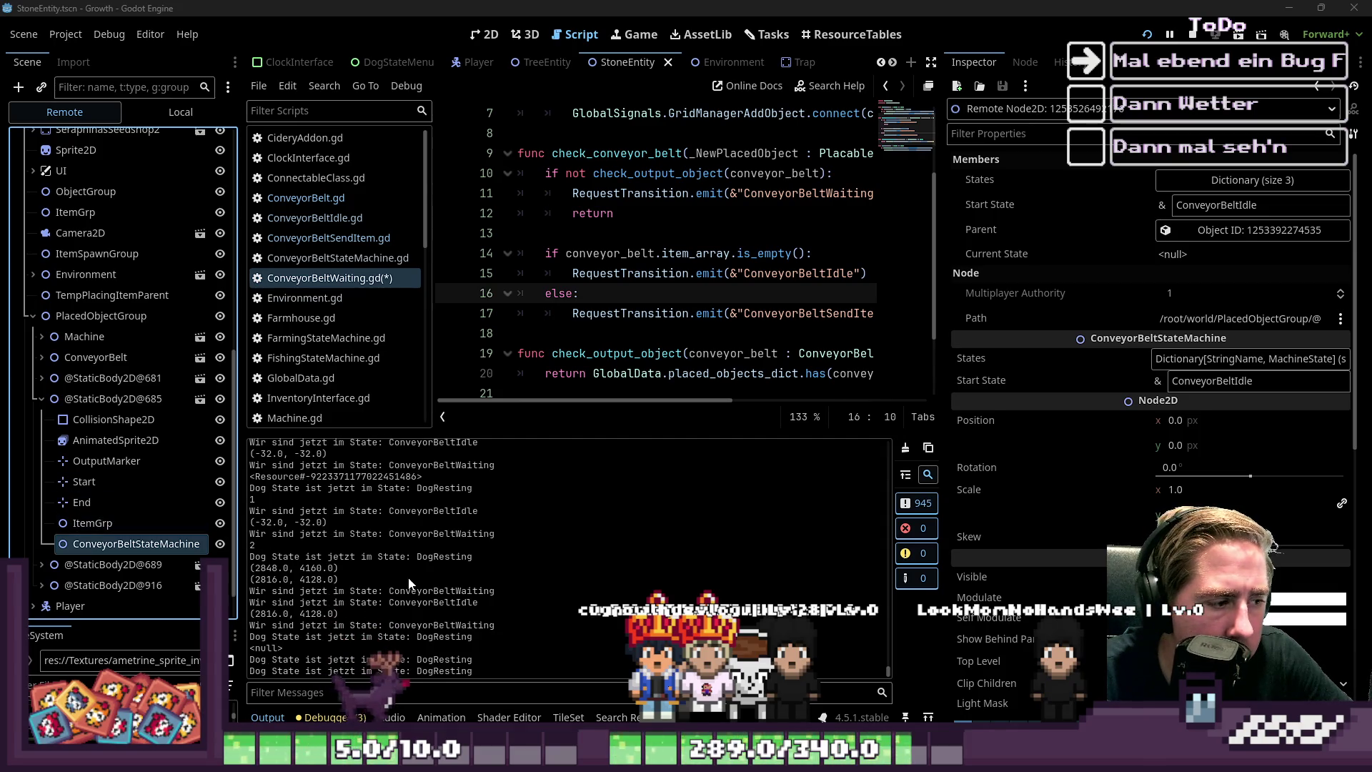
left_click(42, 399)
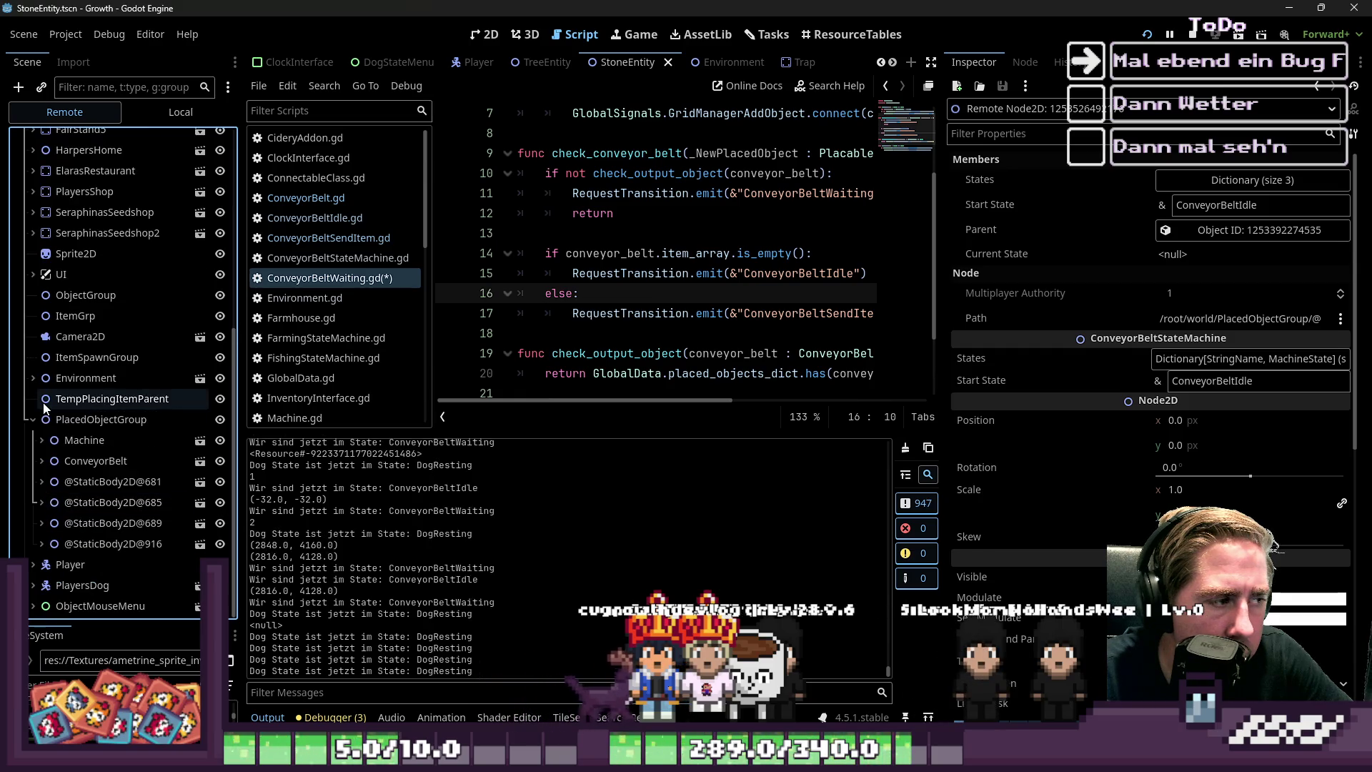
left_click(43, 483)
left_click(43, 484)
left_click(45, 496)
Inspect the belt's ItemGrp and ConveyorBeltStateMachine, then widen the code editor and narrow the script list
left_click(112, 490)
left_click(111, 504)
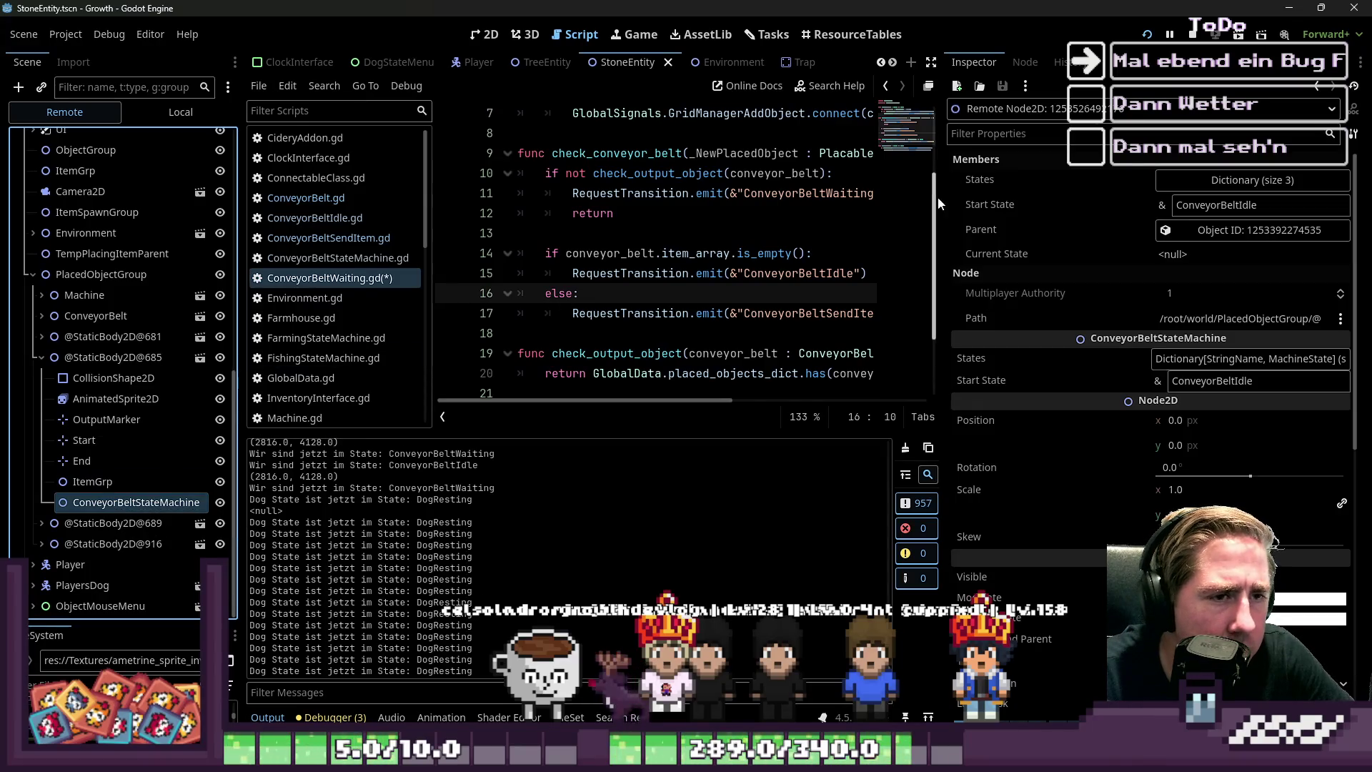
left_click_drag(948, 199, 1188, 200)
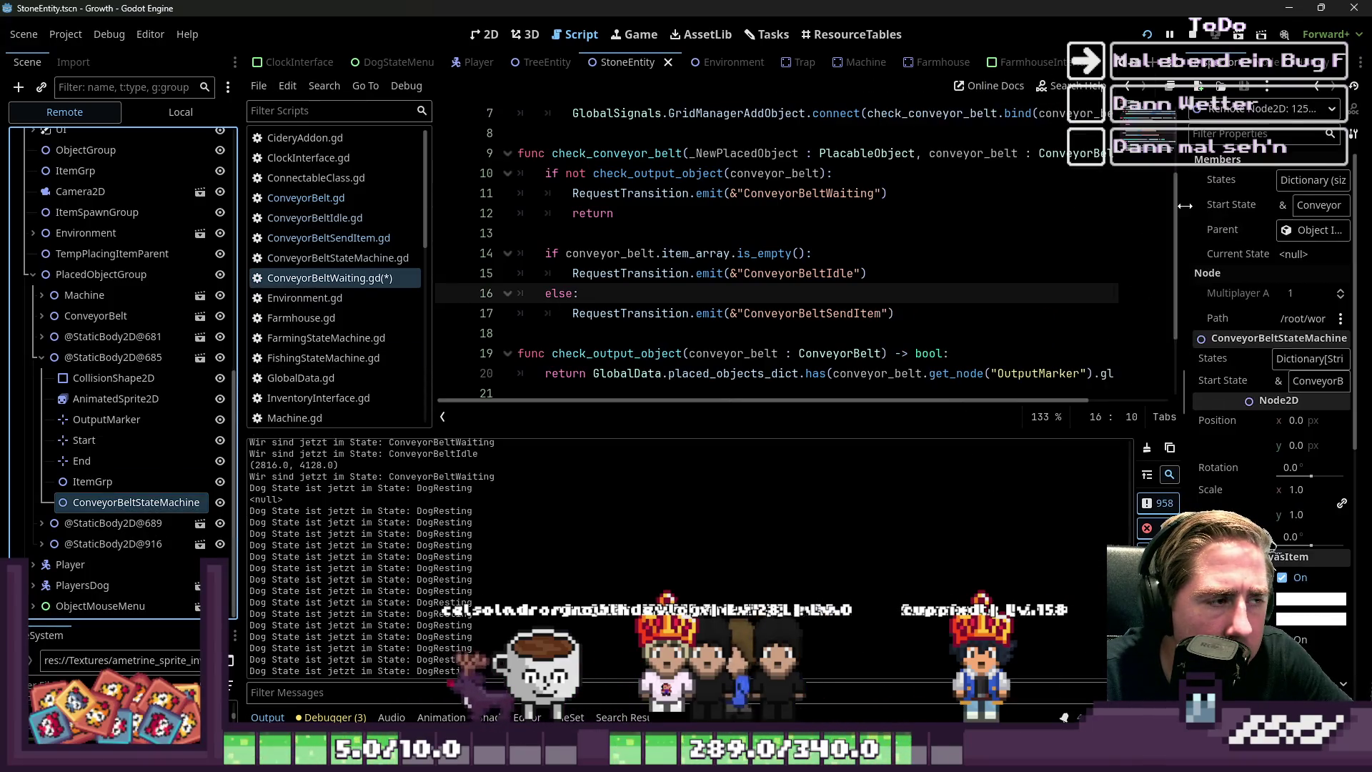
mouse_move(430, 268)
left_mouse_down()
mouse_move(382, 266)
mouse_move(428, 265)
left_mouse_up()
Glance at ConveyorBeltStateMachine.gd, then return to review ConveyorBeltWaiting.gd
left_click(337, 258)
left_click(328, 278)
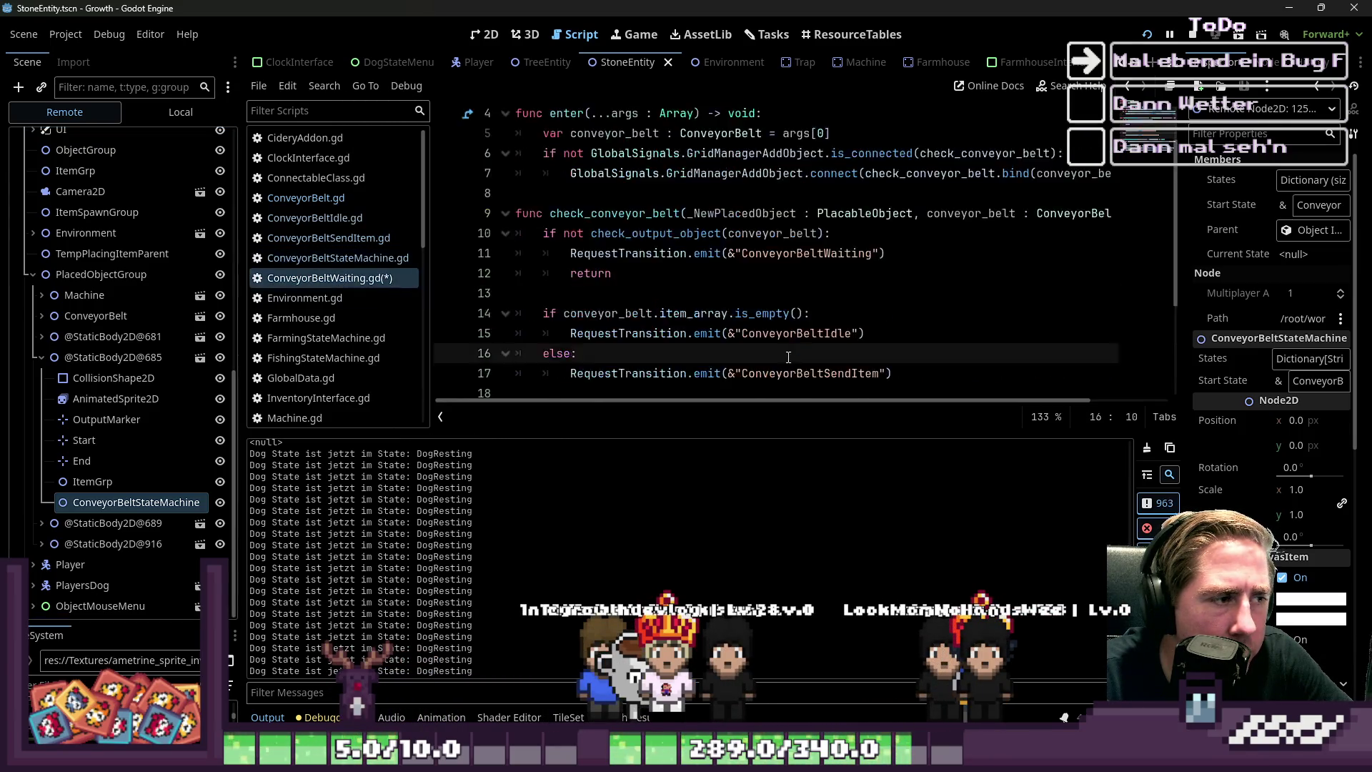
scroll(729, 321, "down", 1)
left_click(682, 233)
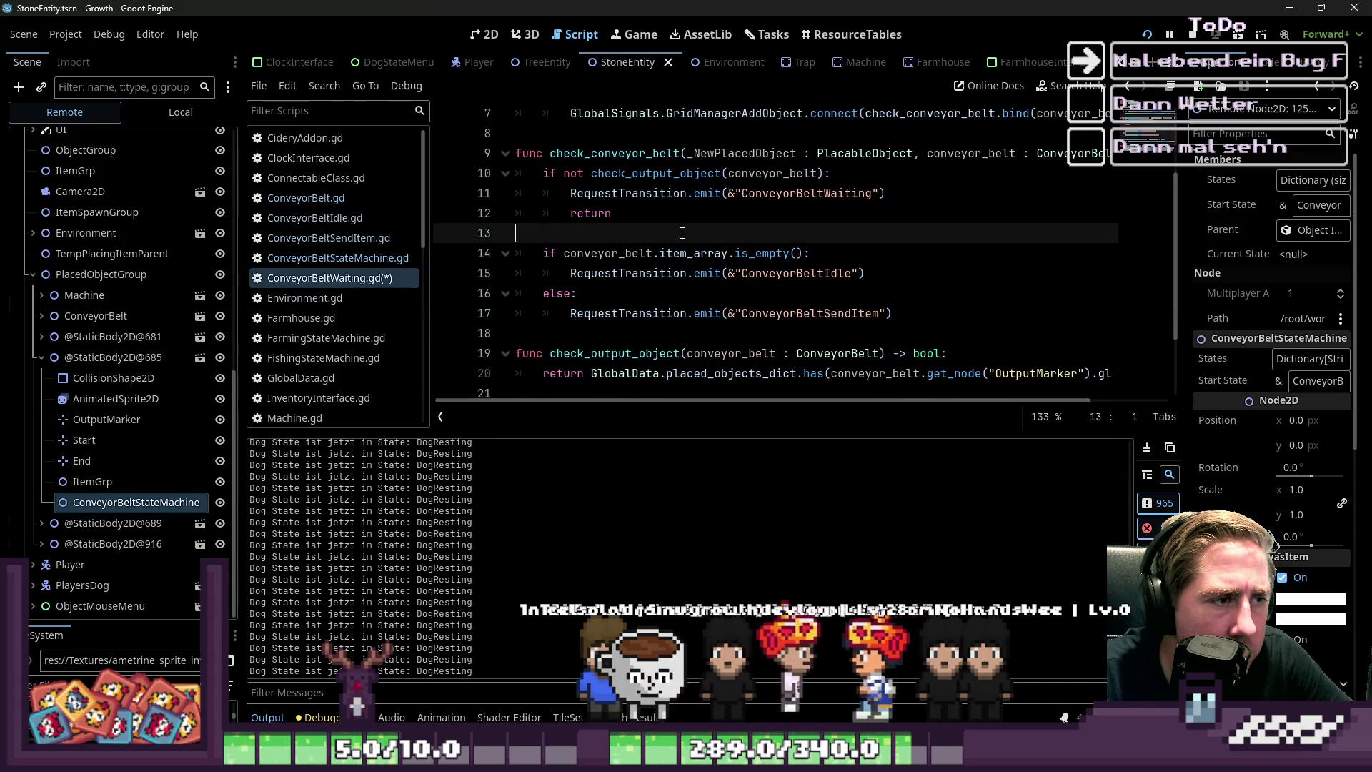
Open ConveyorBeltIdle.gd and review the empty item_array check that requests ConveyorBeltIdle
left_click(336, 218)
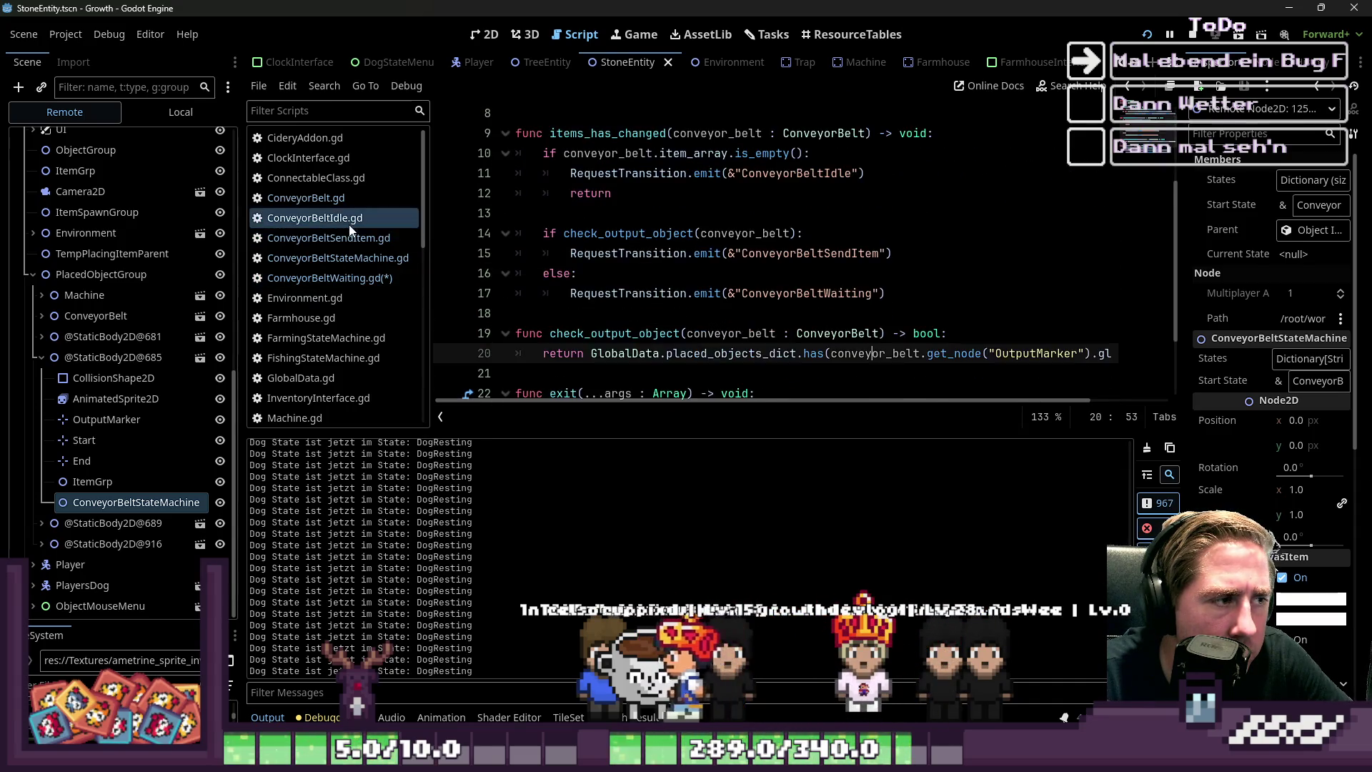
left_click(616, 153)
double_click(614, 153)
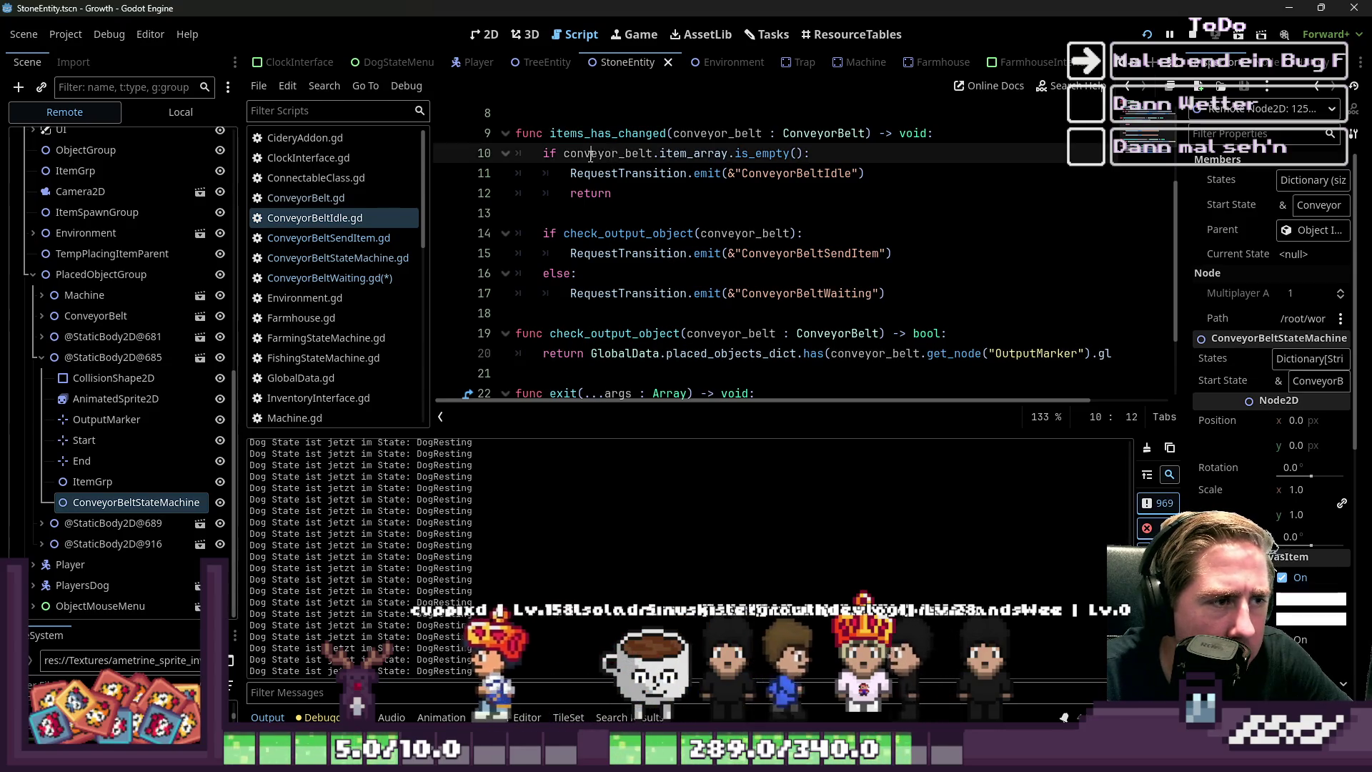
double_click(697, 153)
left_click(762, 153)
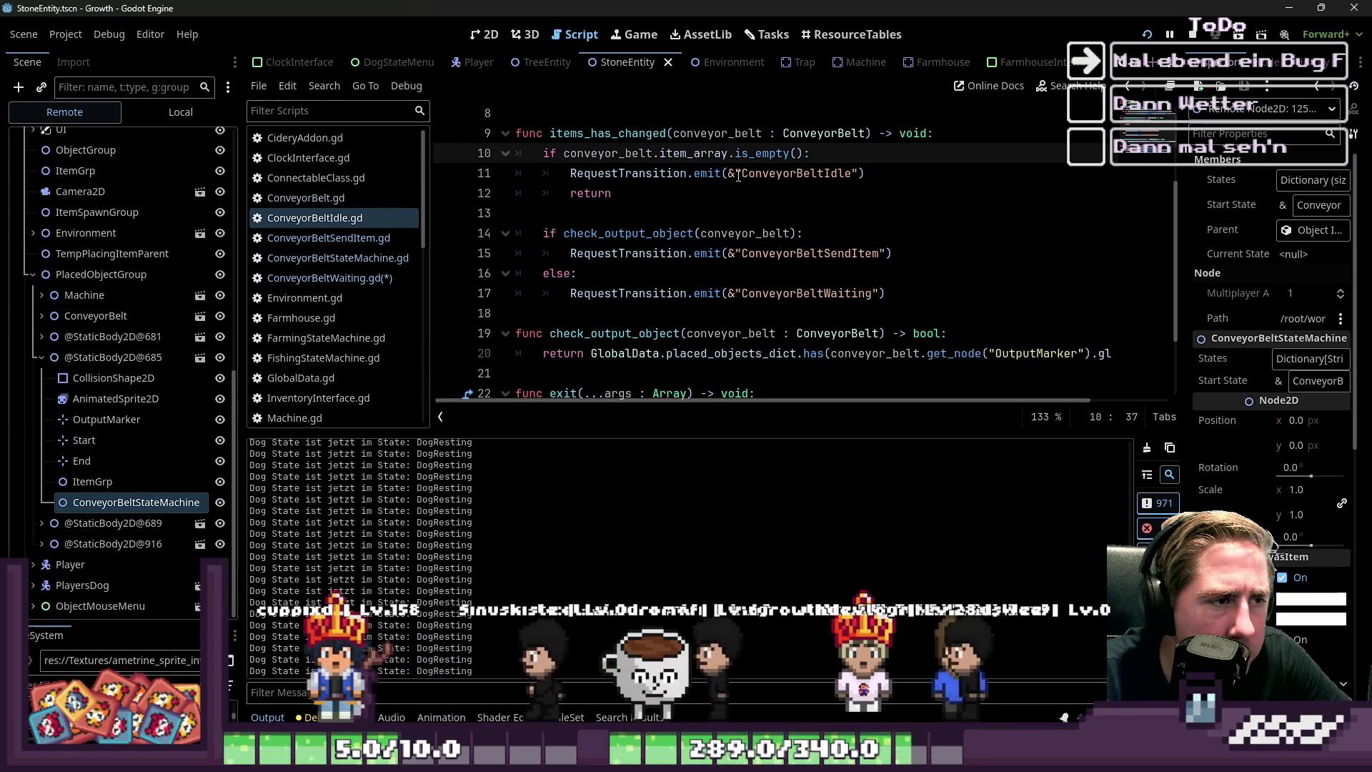
double_click(762, 173)
Review the check_output_object branch and the ConveyorBeltWaiting fallback in items_has_changed
left_click(742, 206)
scroll(743, 206, "up", 3)
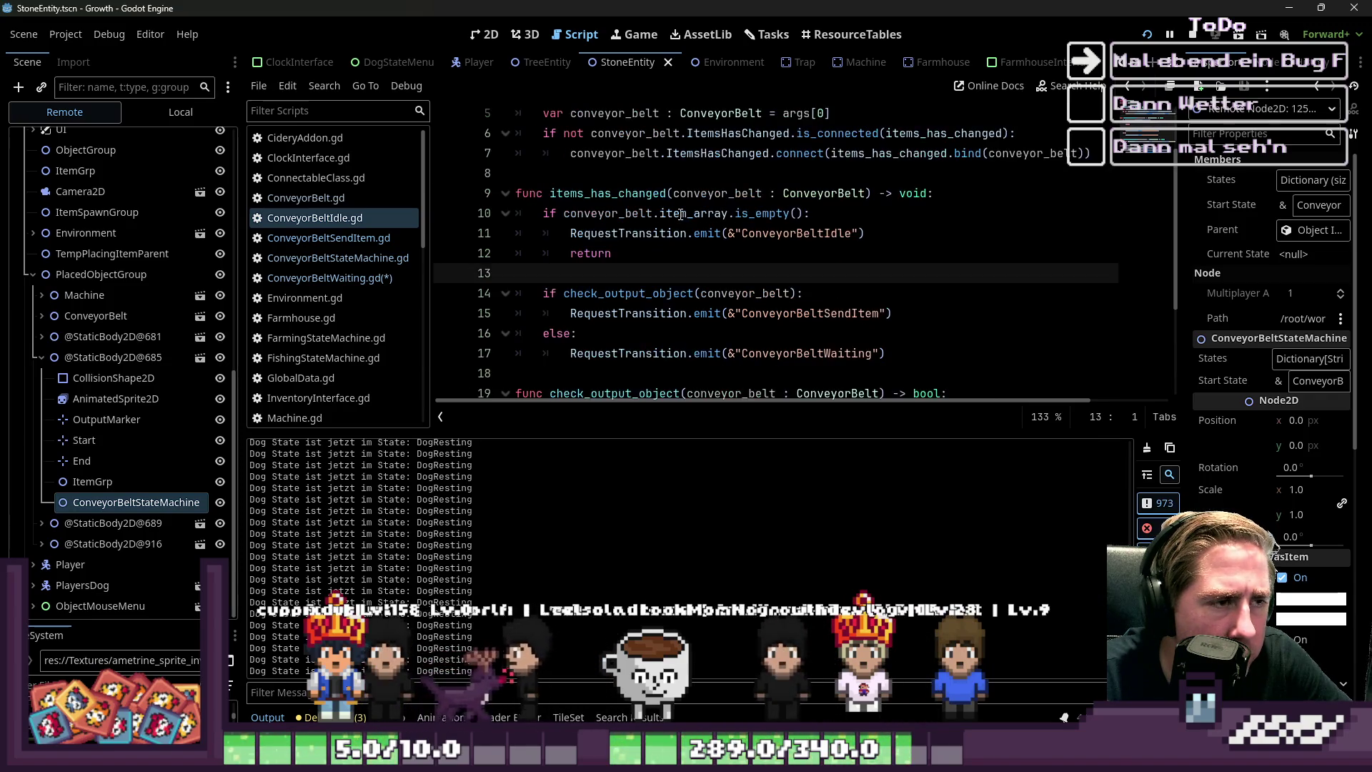
scroll(679, 221, "down", 3)
left_click(626, 233)
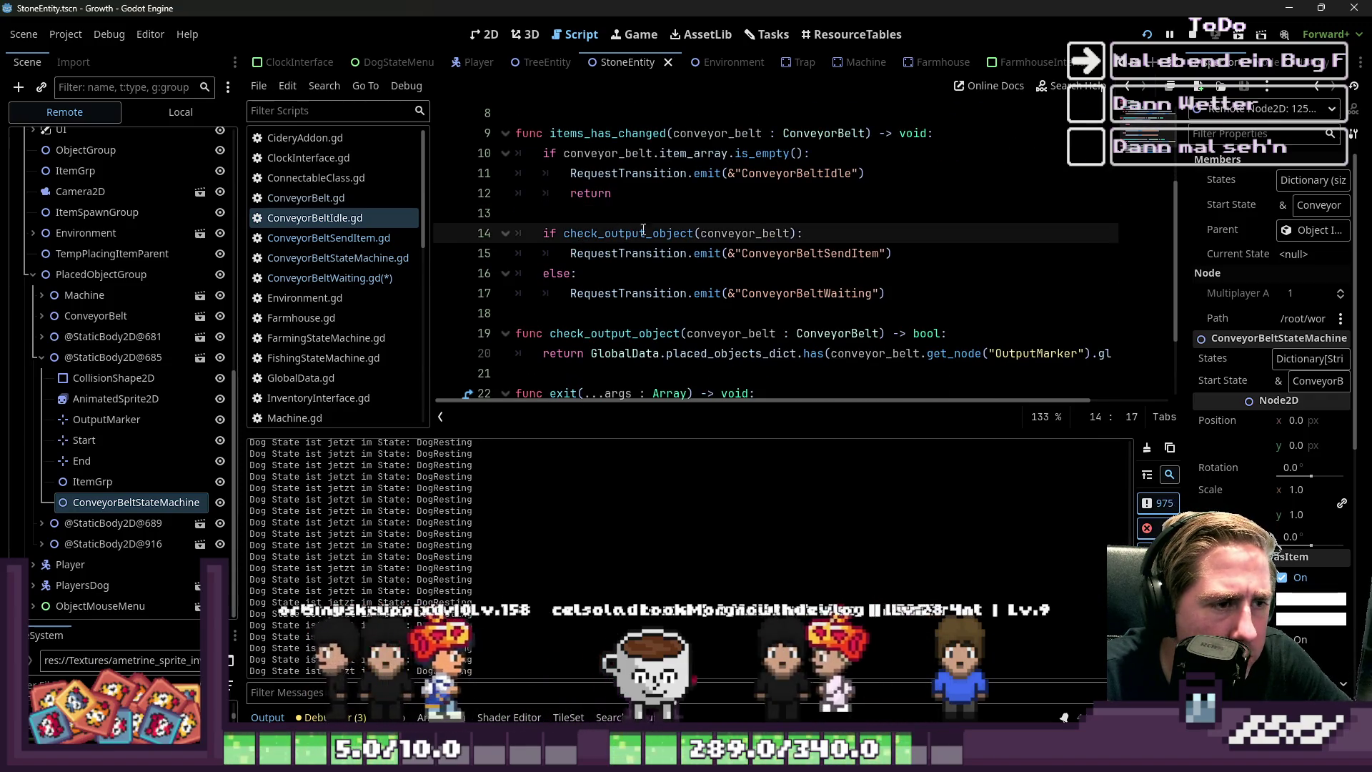
double_click(649, 234)
double_click(736, 234)
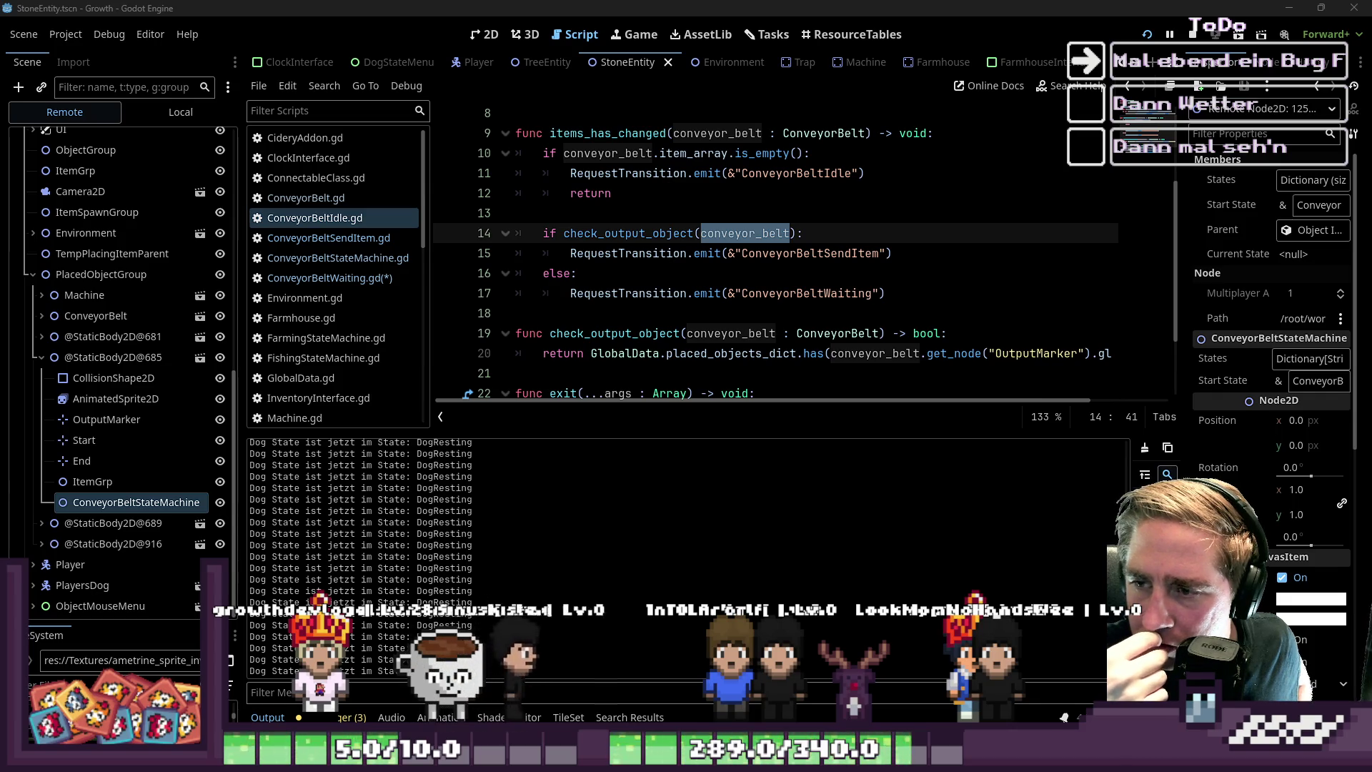
double_click(807, 293)
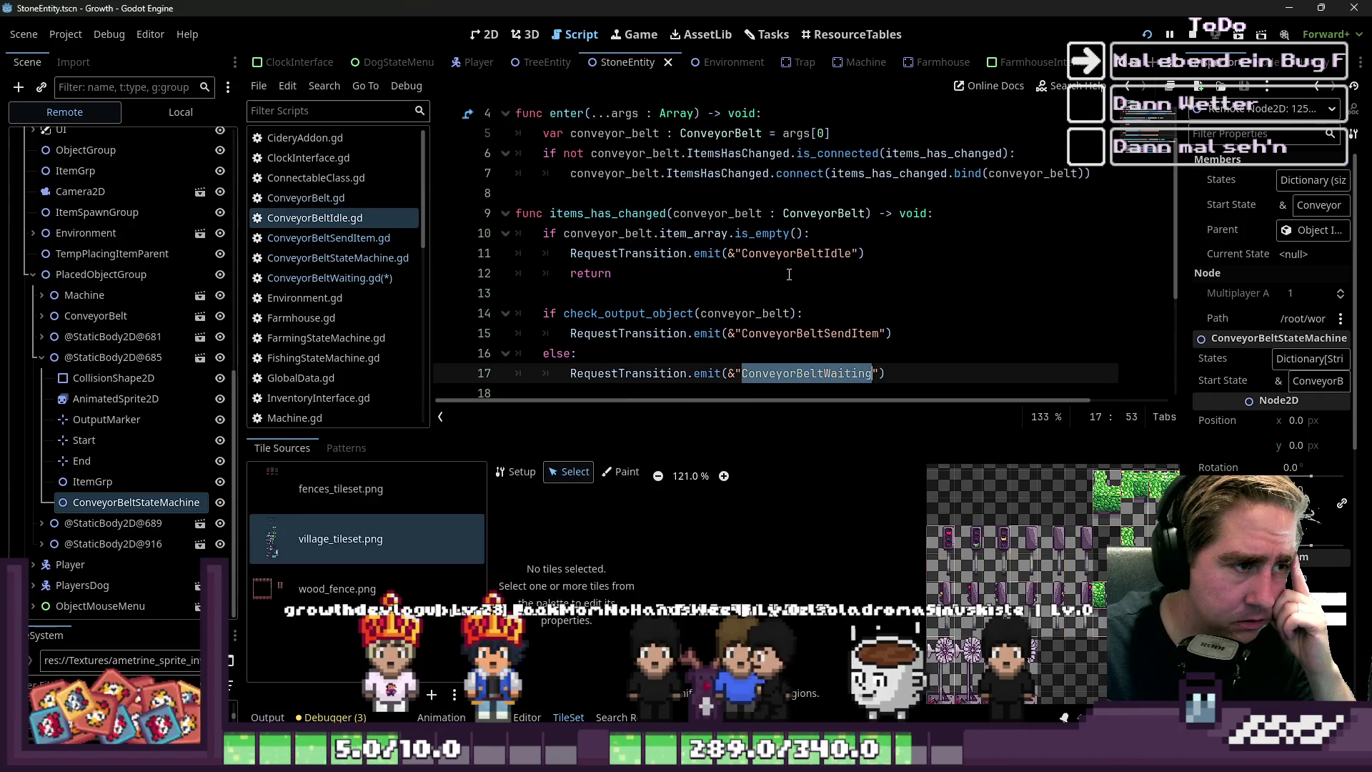
Check the ConveyorBeltIdle name on line 11, then stop and relaunch the Growth game
scroll(789, 274, "down", 2)
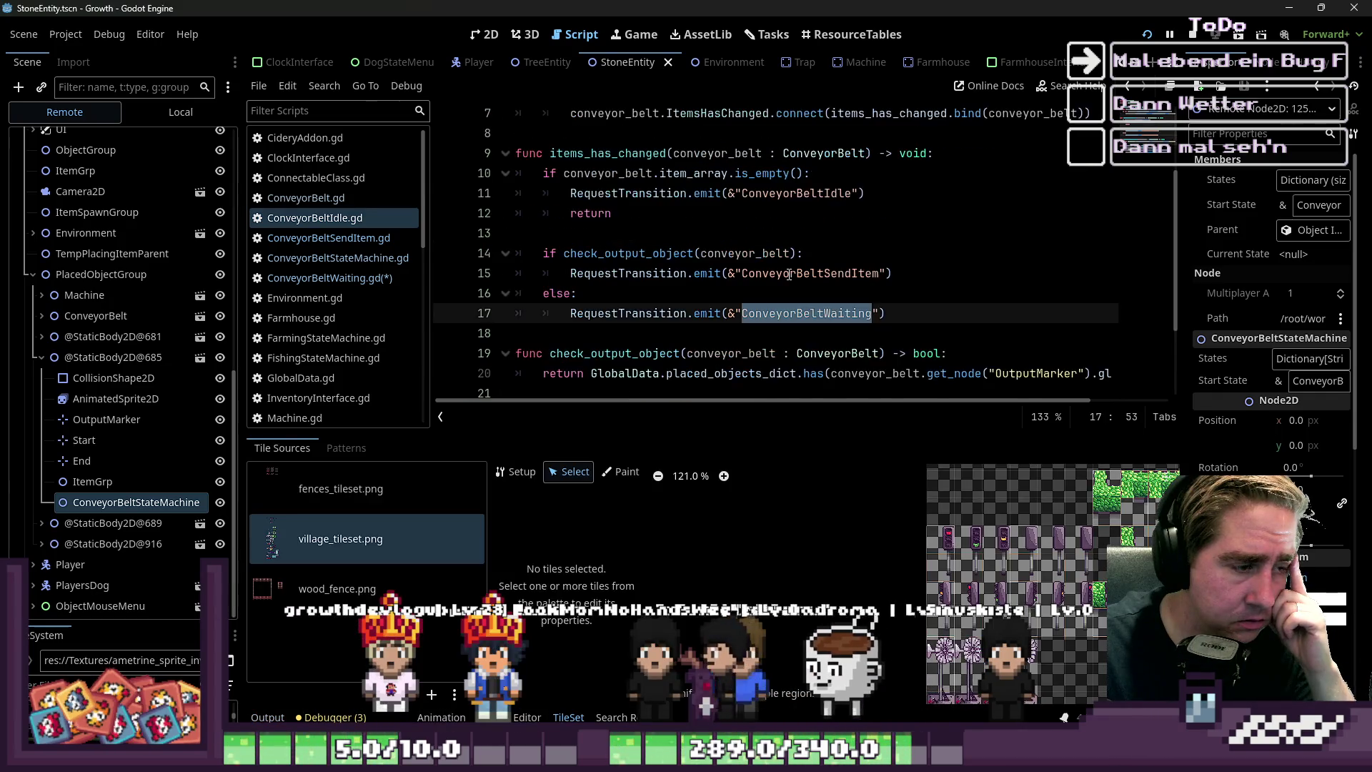
double_click(787, 193)
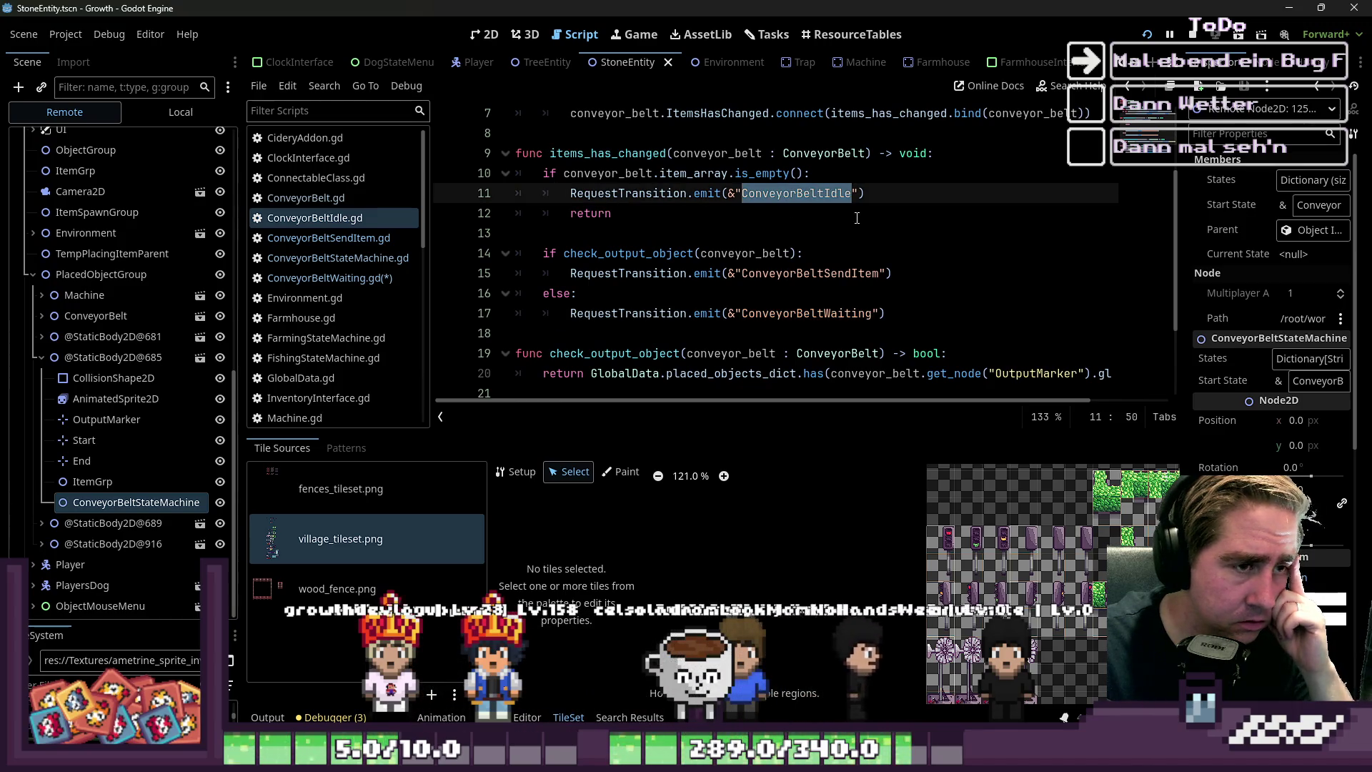
scroll(857, 218, "up", 1)
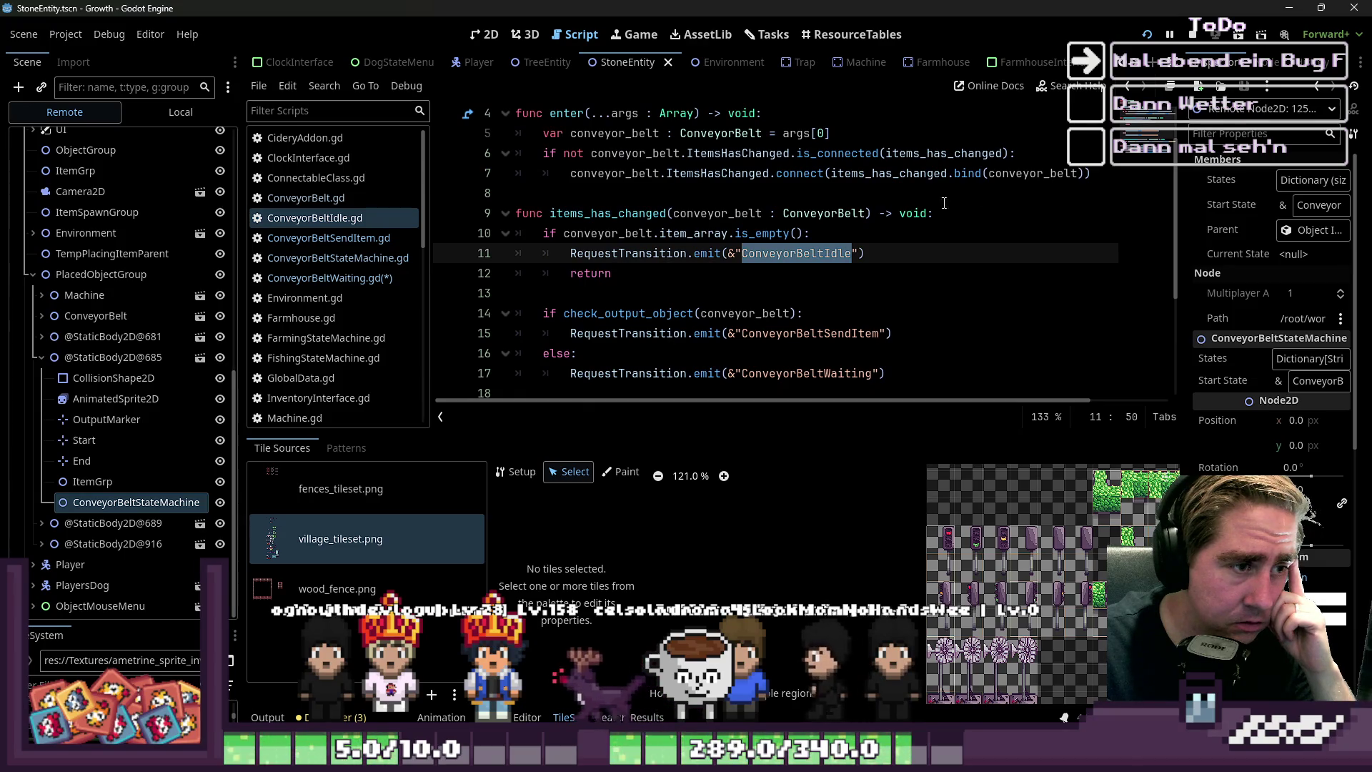
left_click(1183, 39)
left_click(1144, 35)
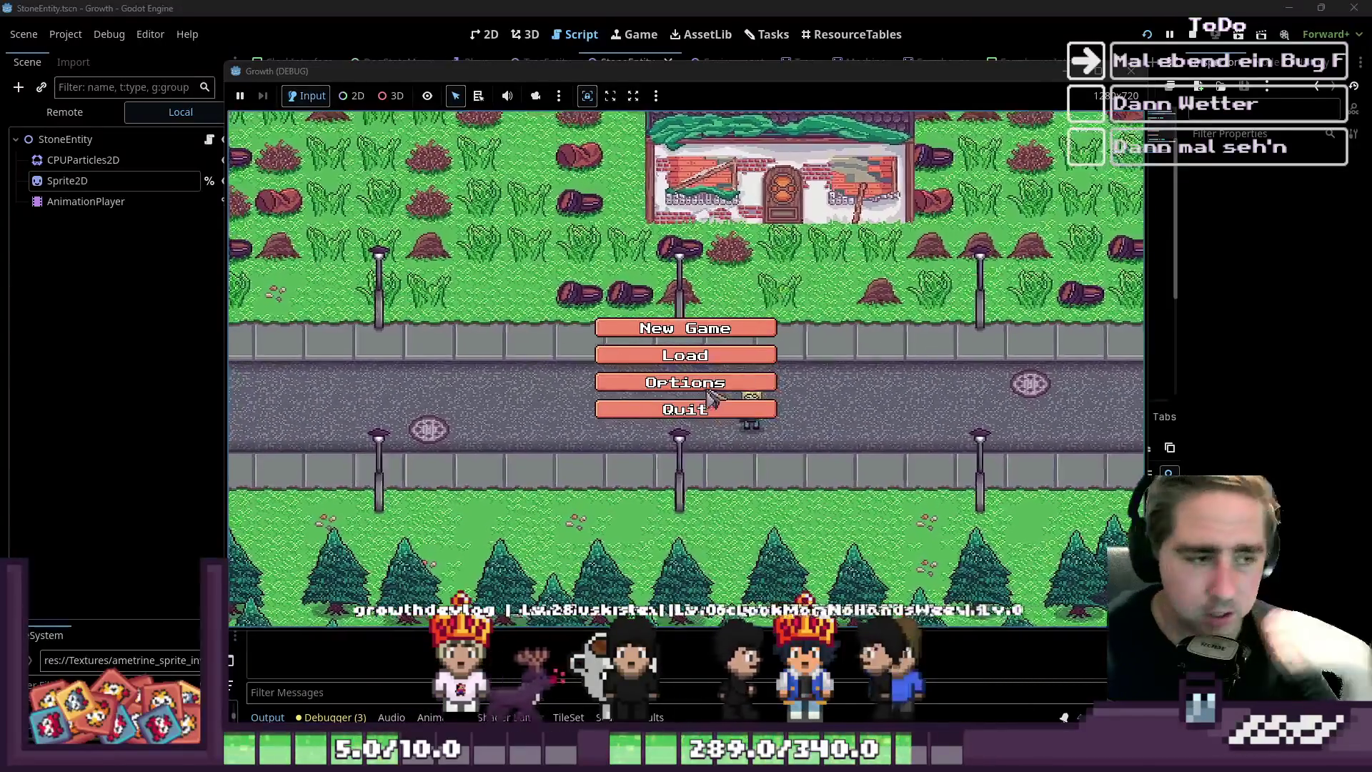
Delete all saved games, including asd and da, from the load list
left_click(722, 355)
left_click(729, 293)
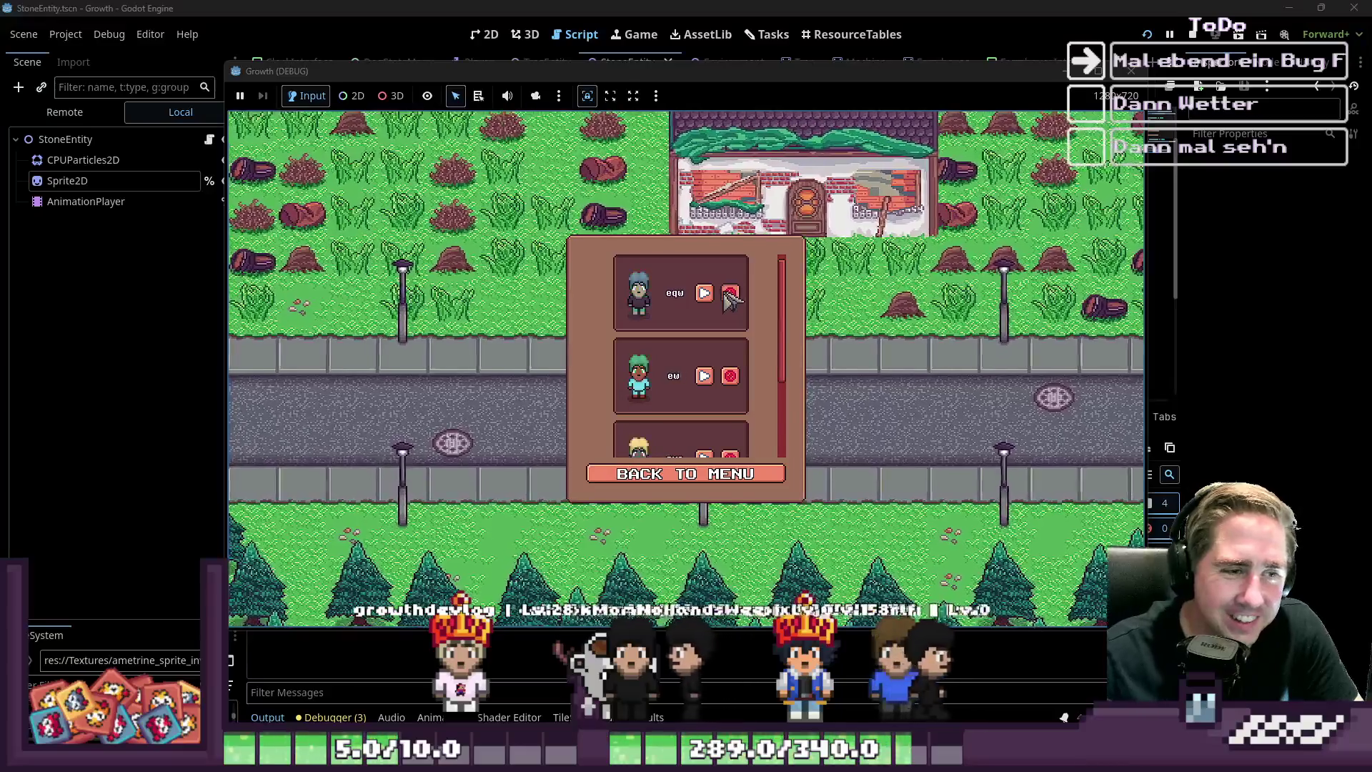
left_click(733, 294)
left_click(735, 294)
left_click(735, 295)
left_click(676, 476)
left_click(676, 354)
left_click(685, 474)
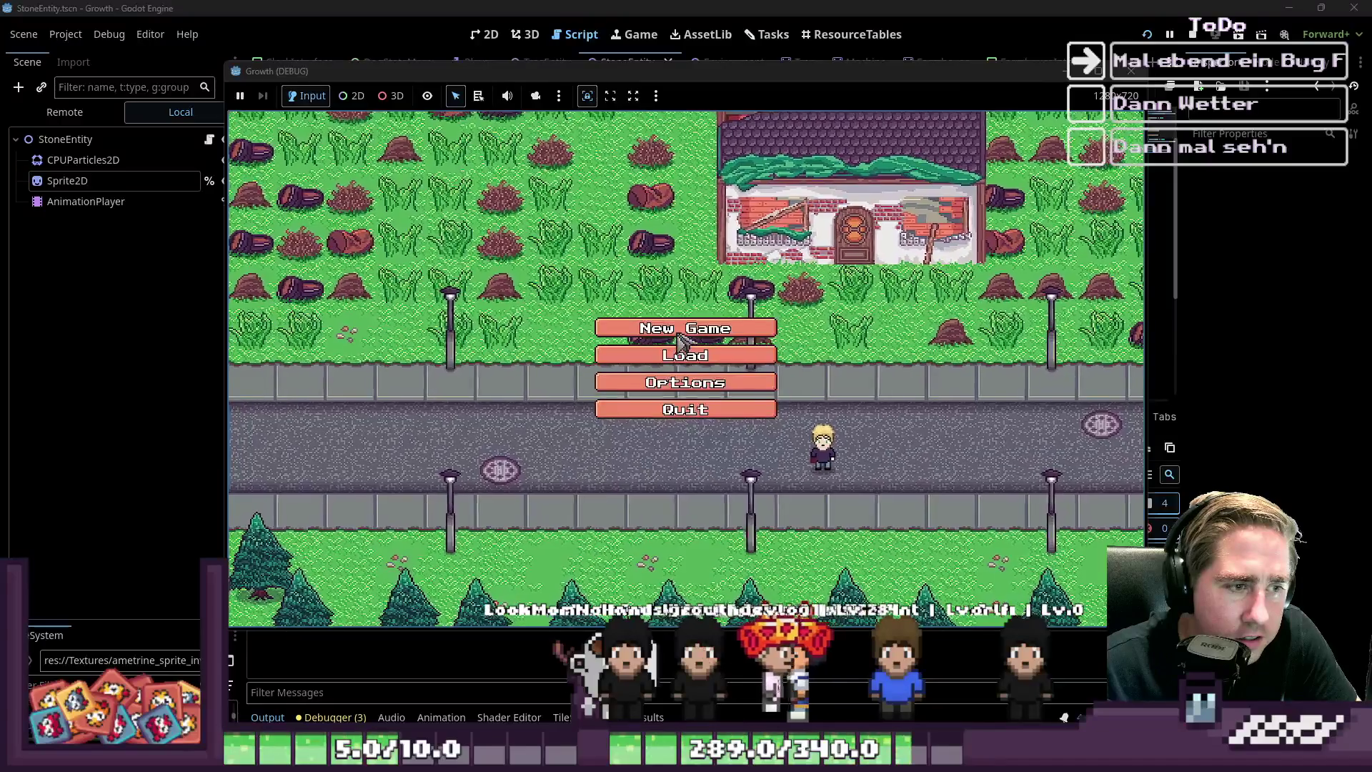
Start a new game with the character 'wqe' and walk it through the forest
left_click(729, 327)
type("wqe")
left_click(758, 485)
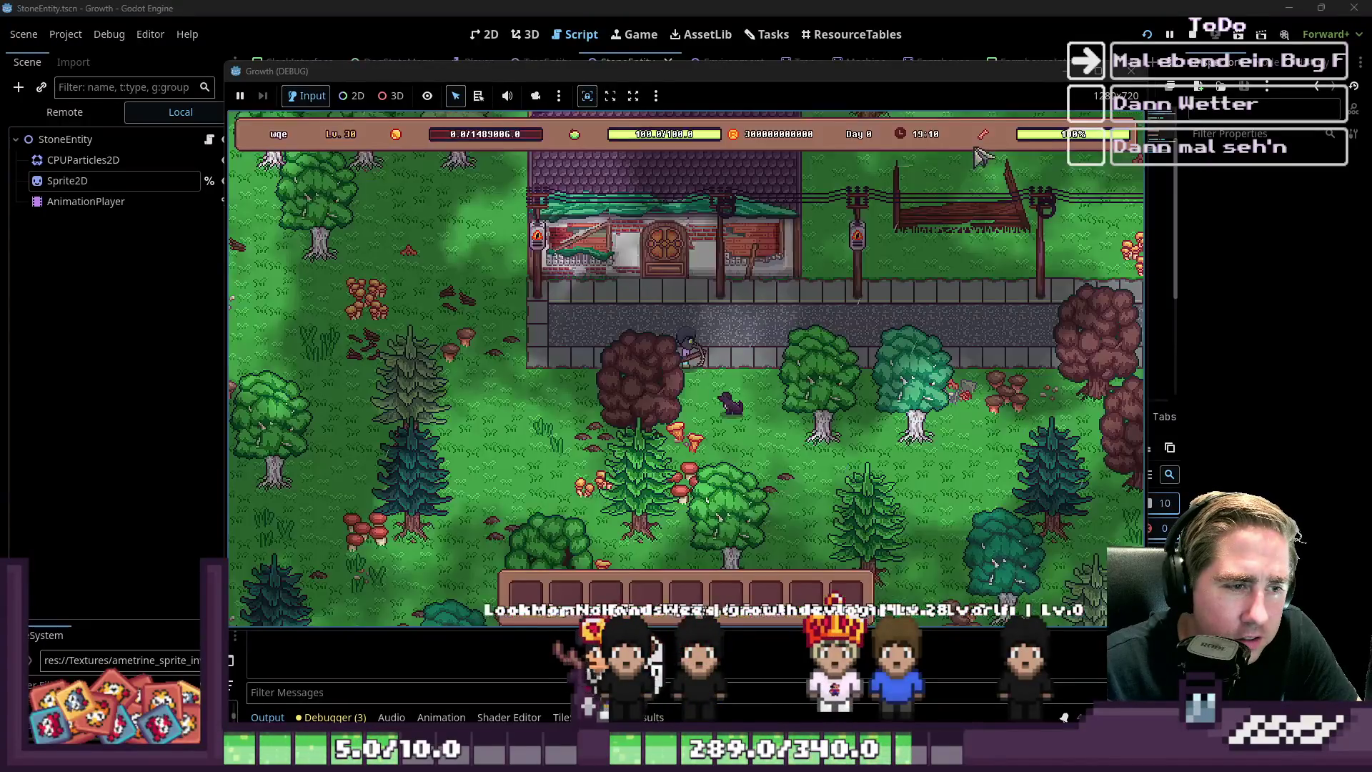
key("a")
key("w")
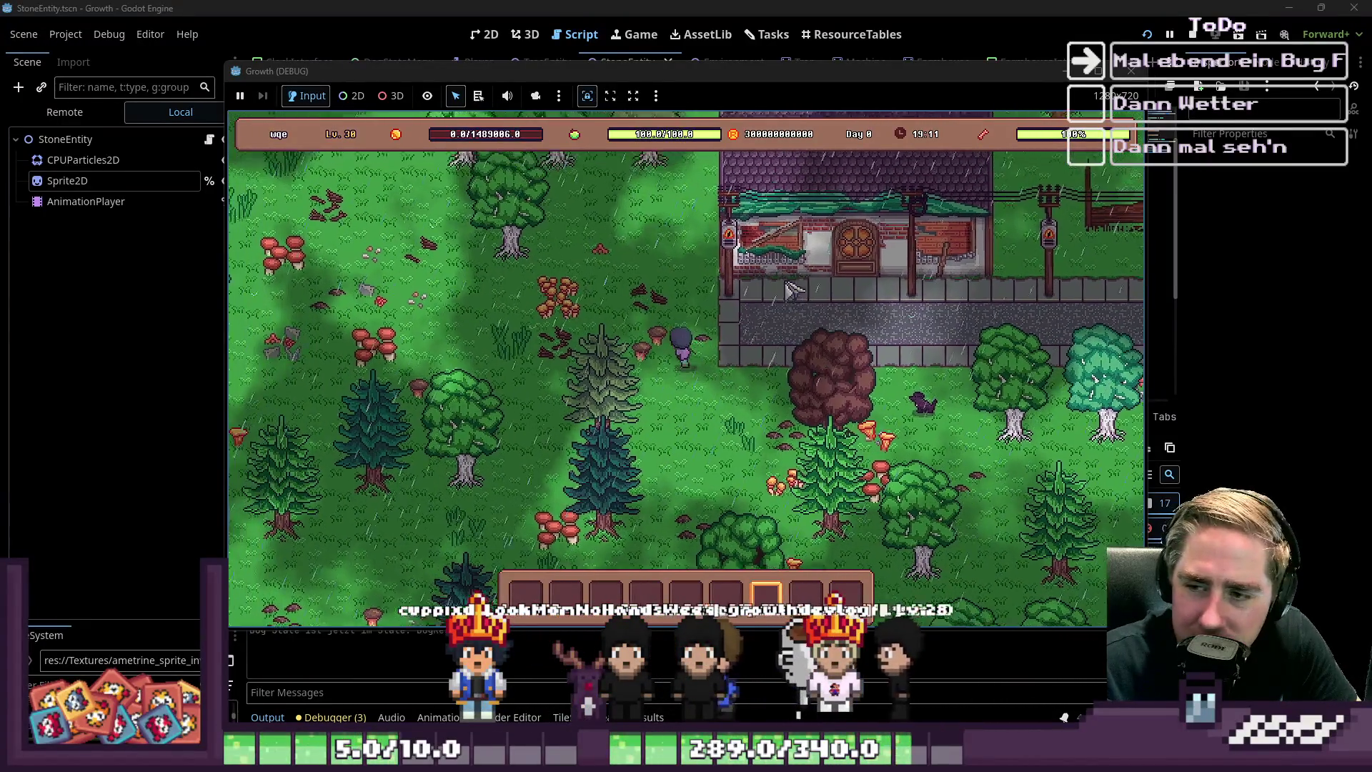
key("a")
key("w")
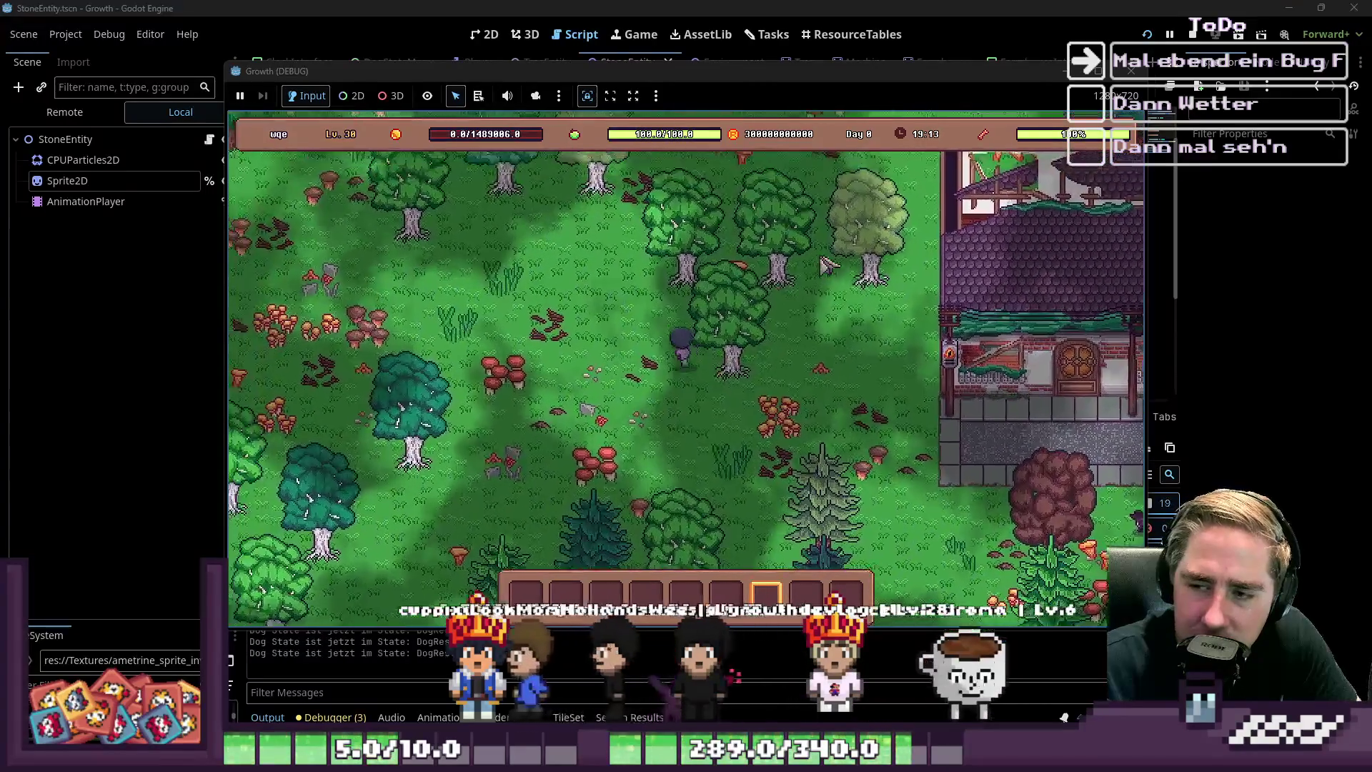
key("w")
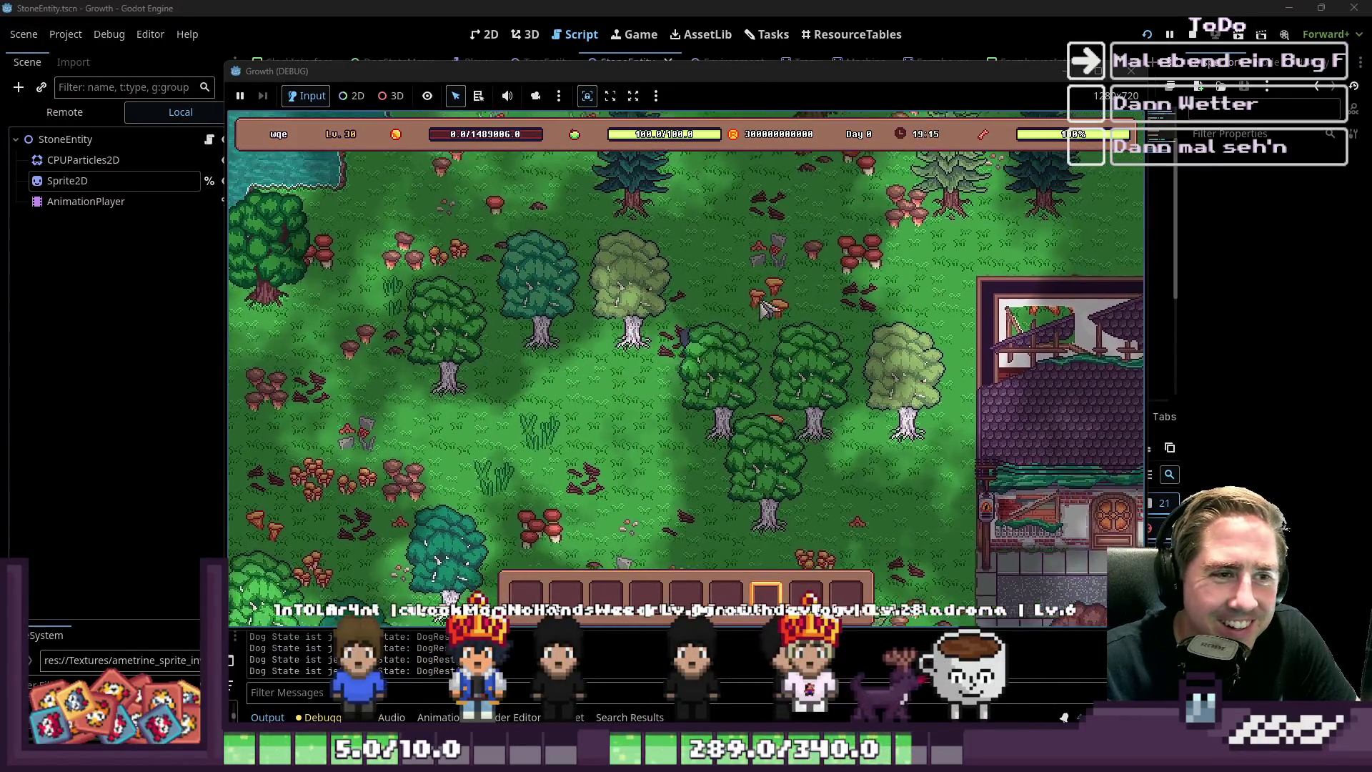
key("d")
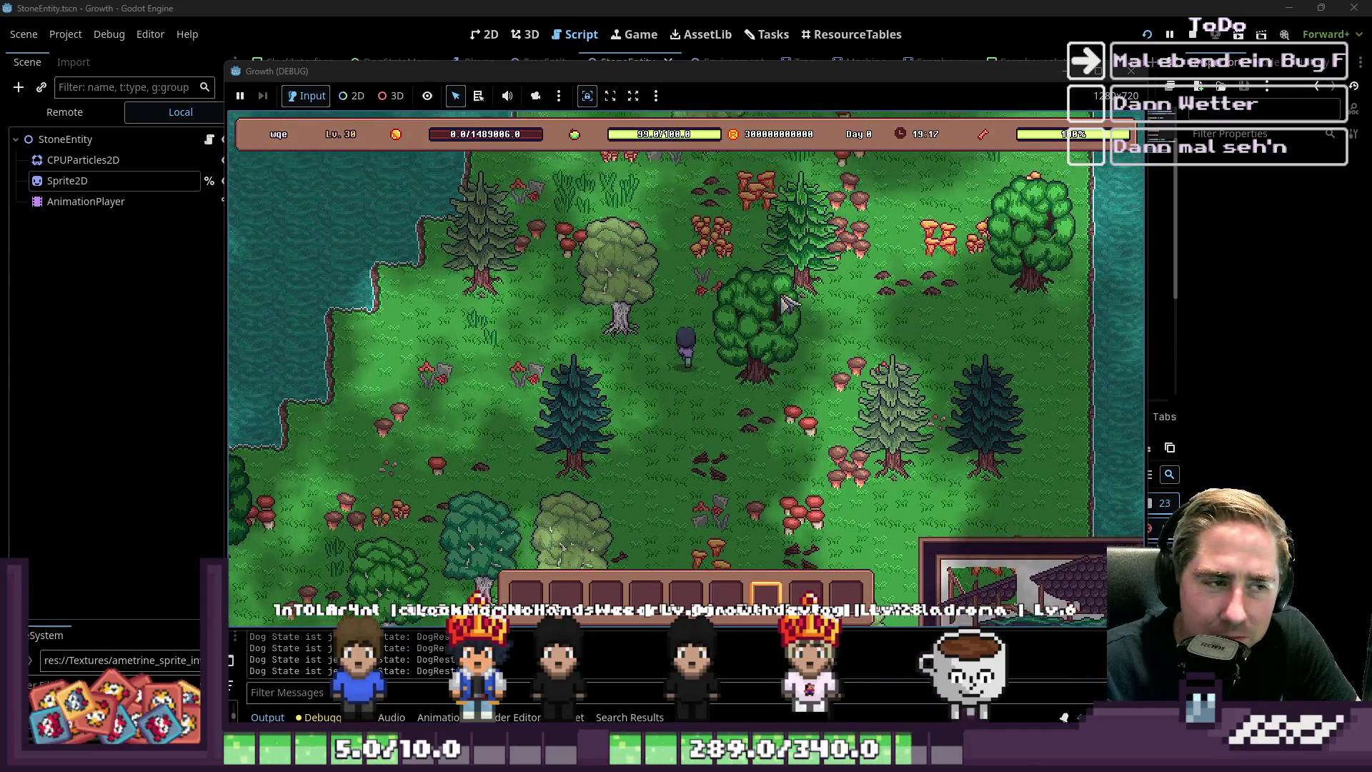
key("s")
key("a")
key("w")
key("a")
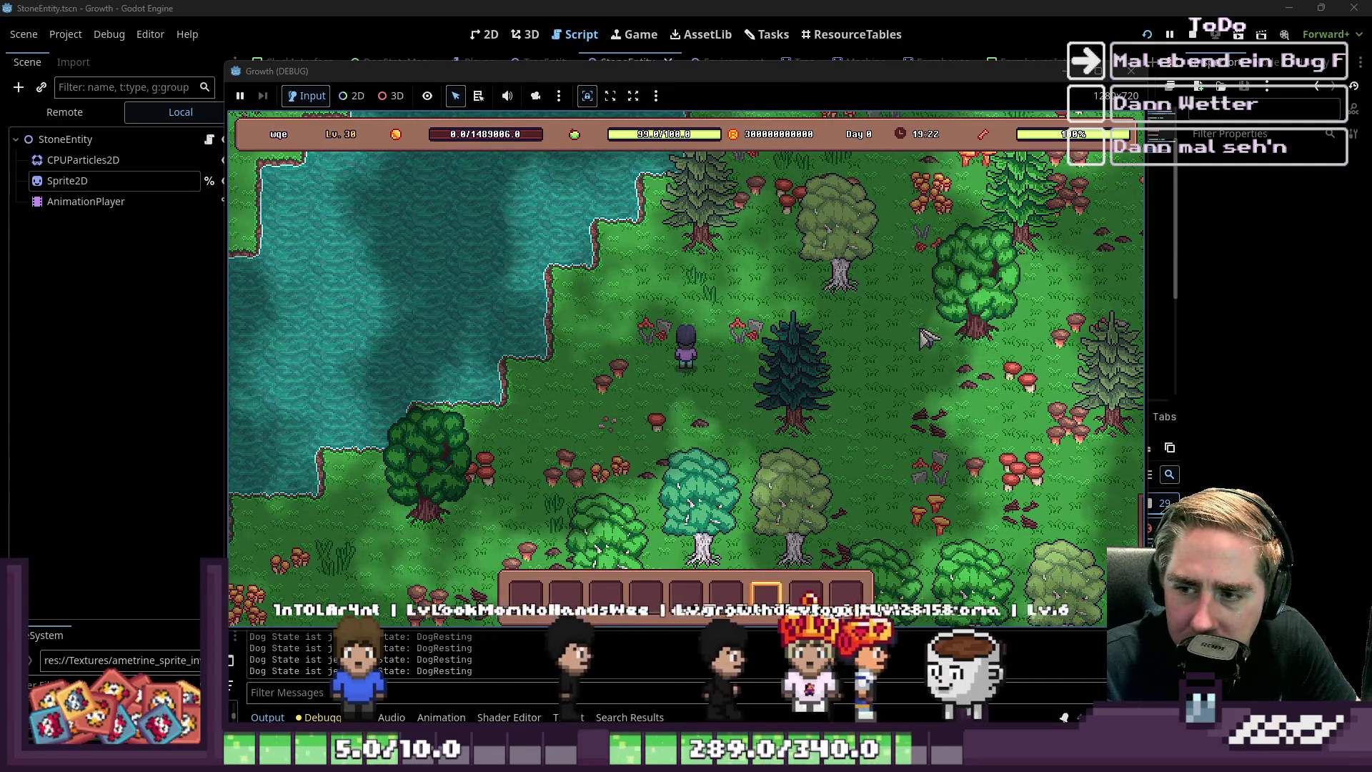
key("s")
key("d")
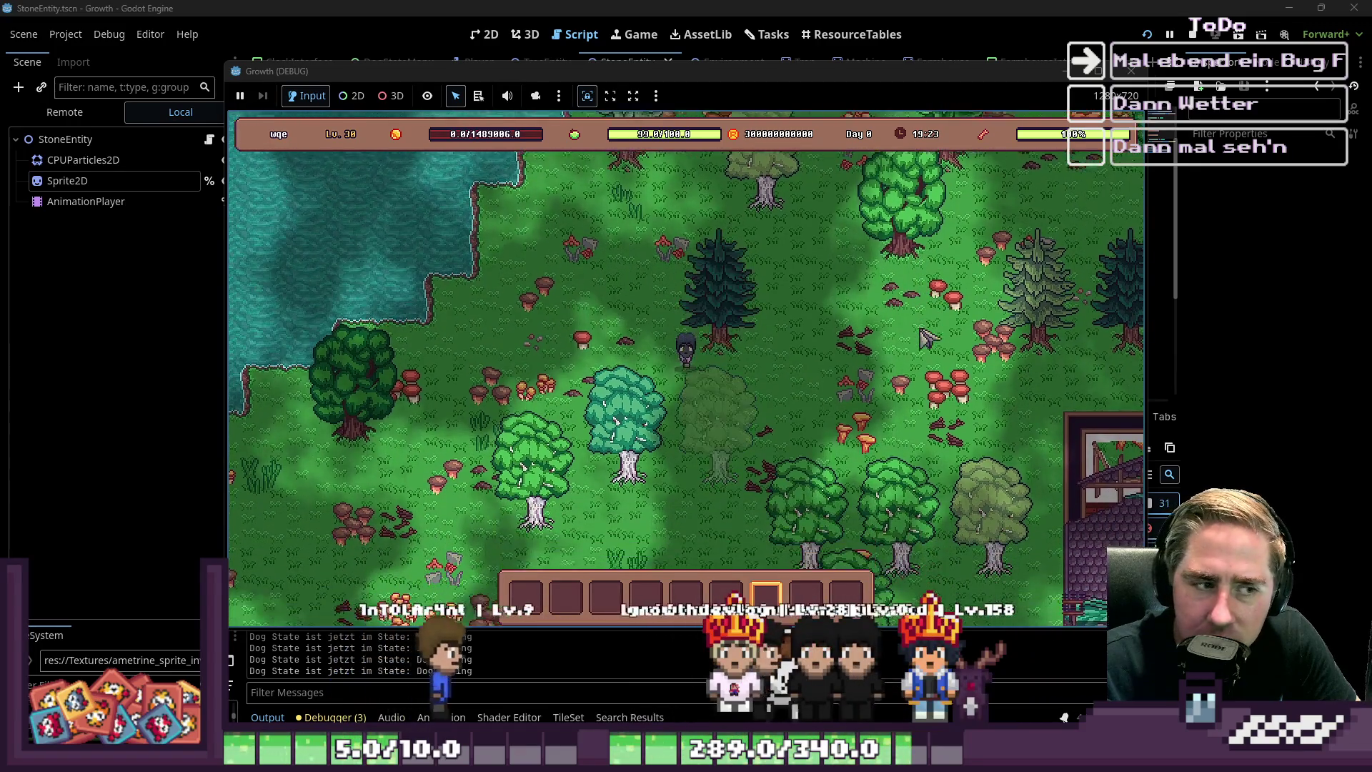
key("s")
key("a")
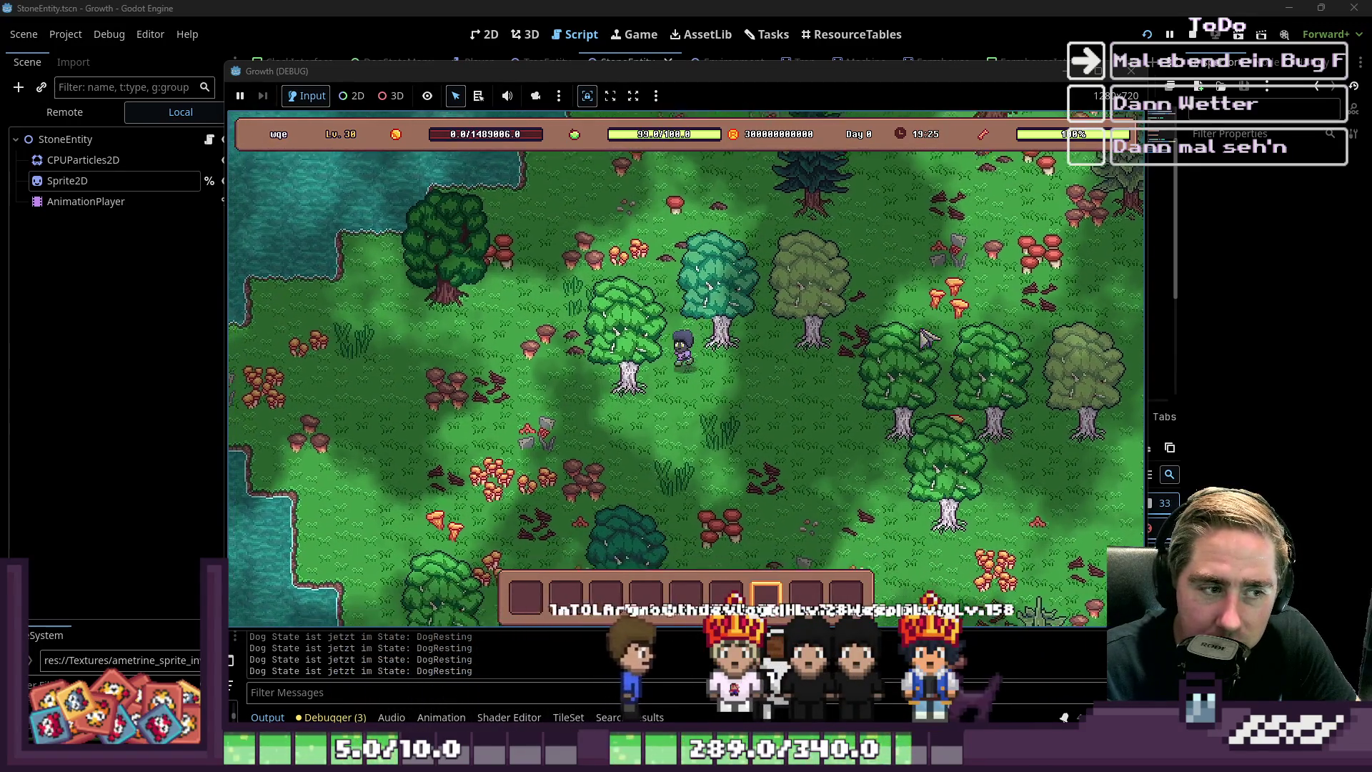
key("s")
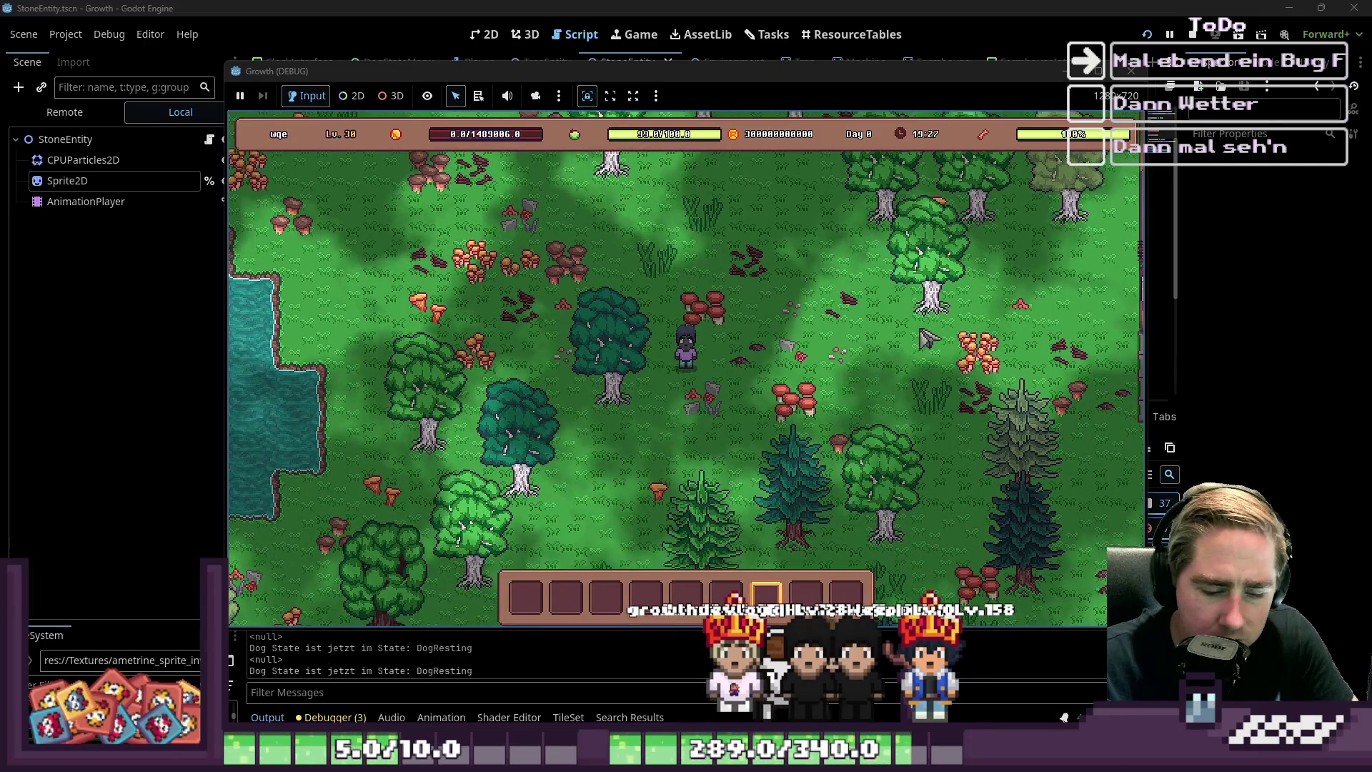
Place the red Cidery machine and a column of conveyor belts above it
key("i")
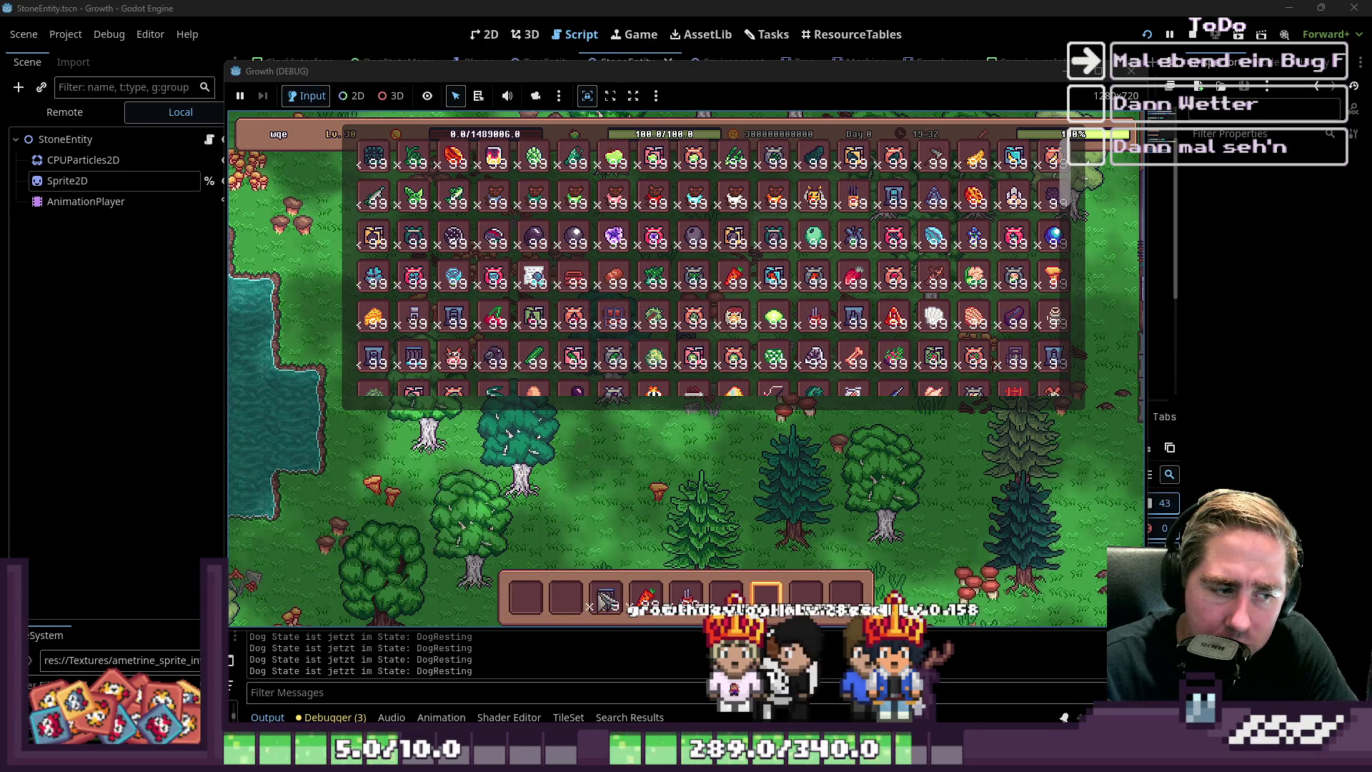
key("i")
key("5")
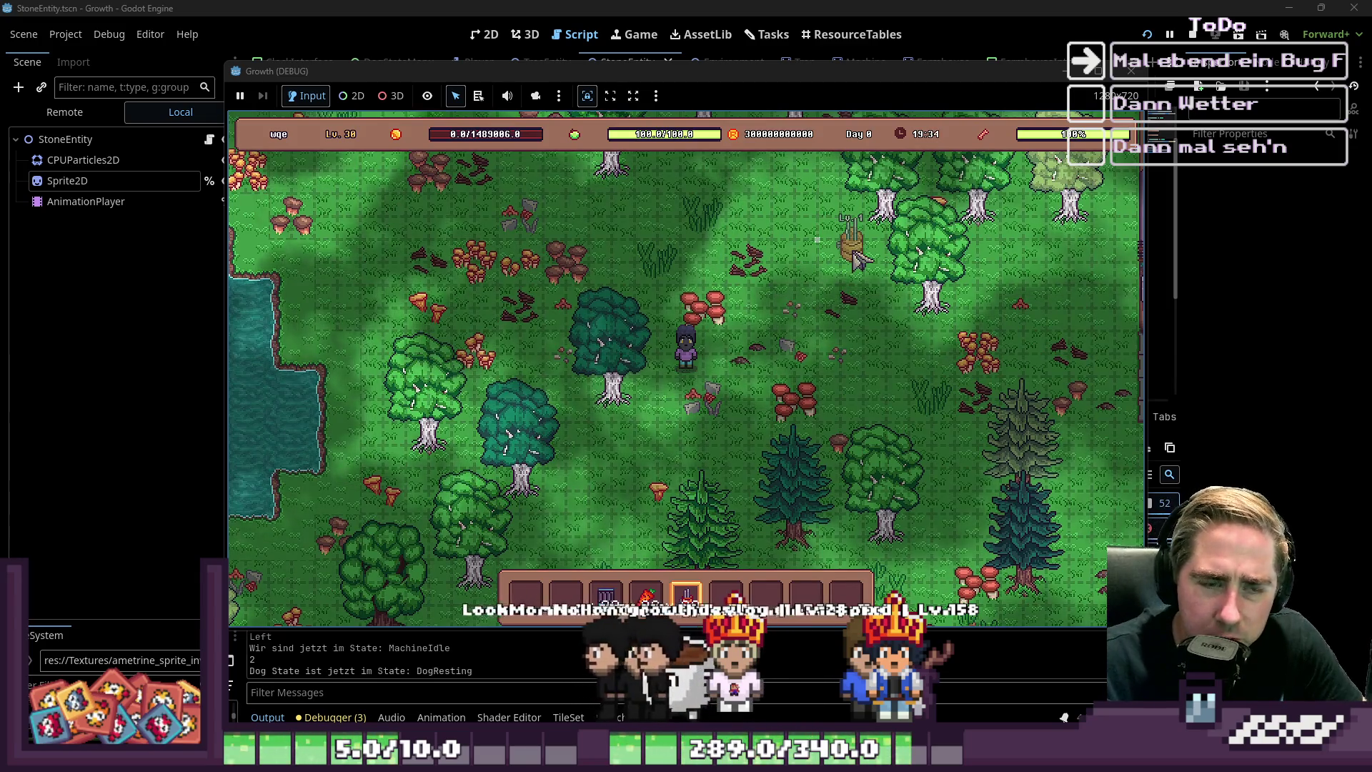
key("4")
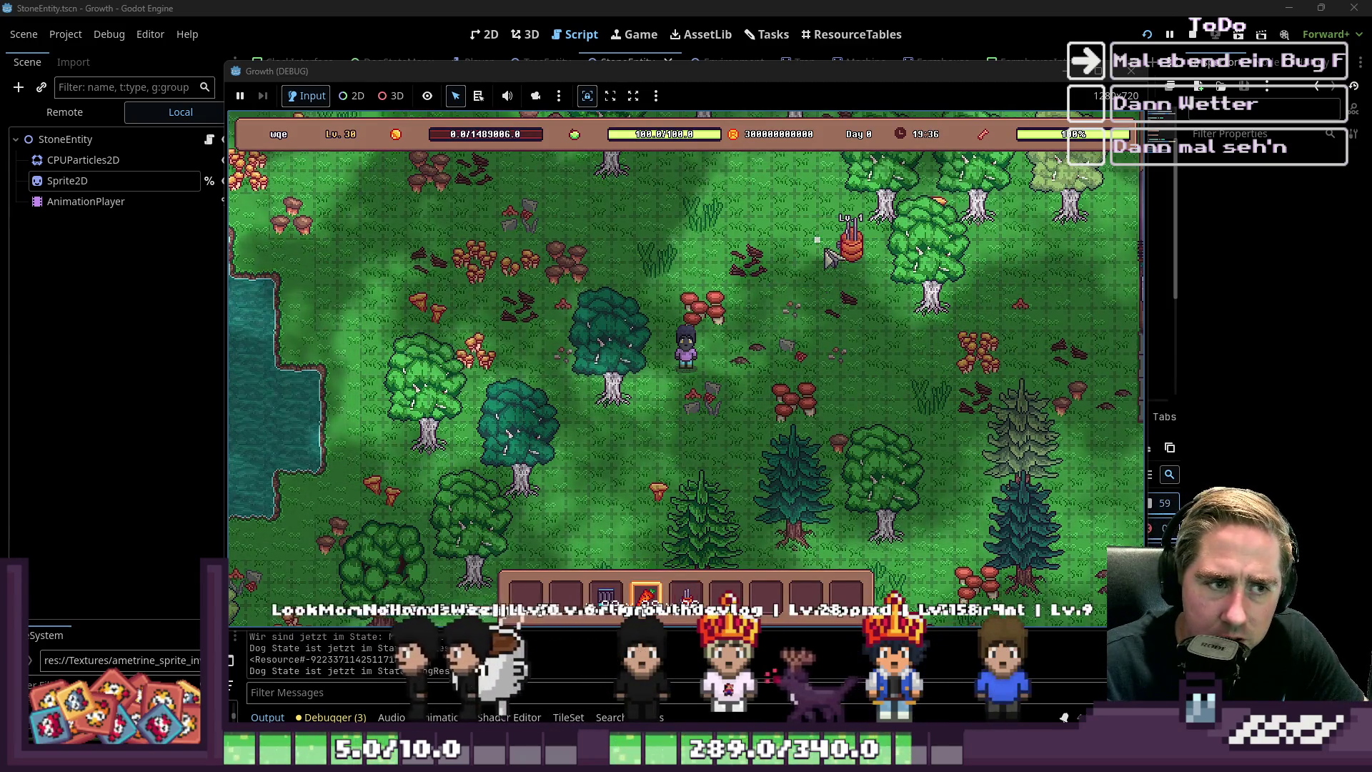
key("3")
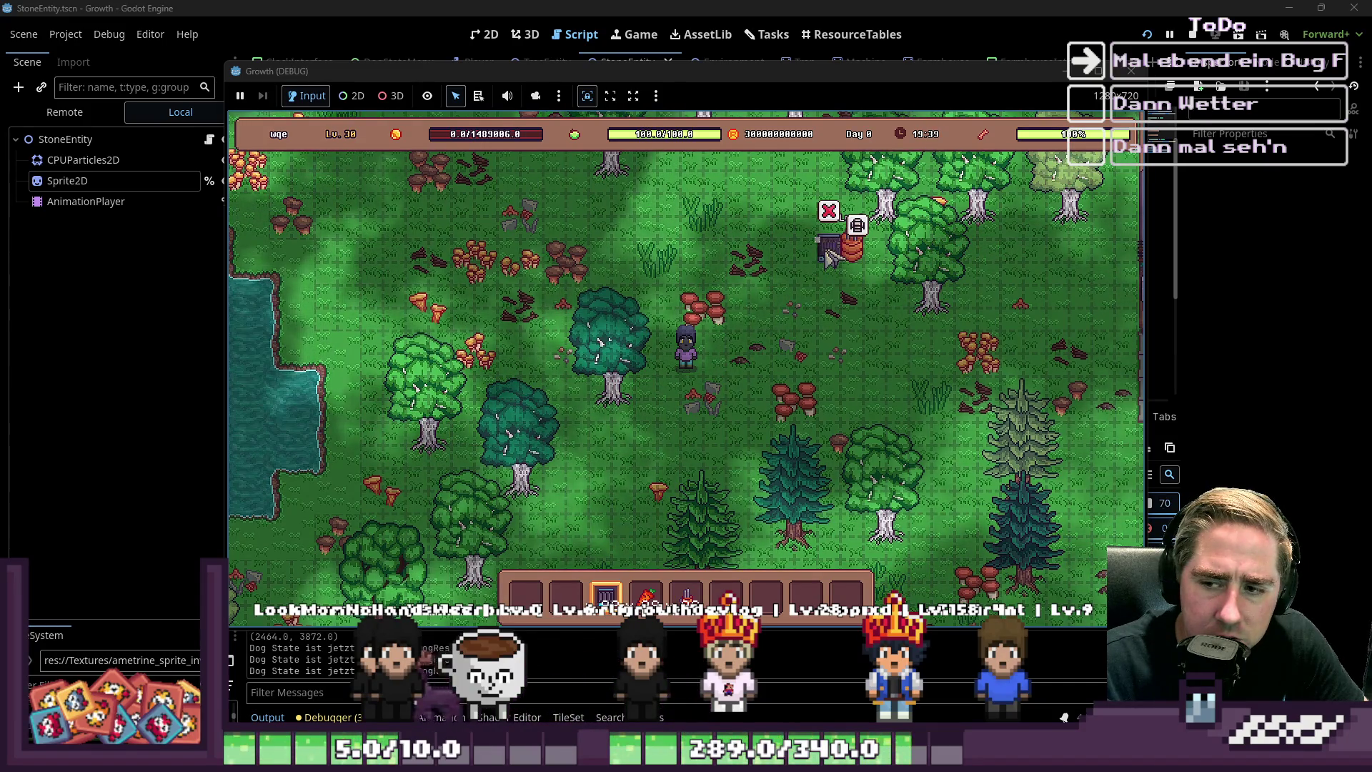
left_click(820, 257)
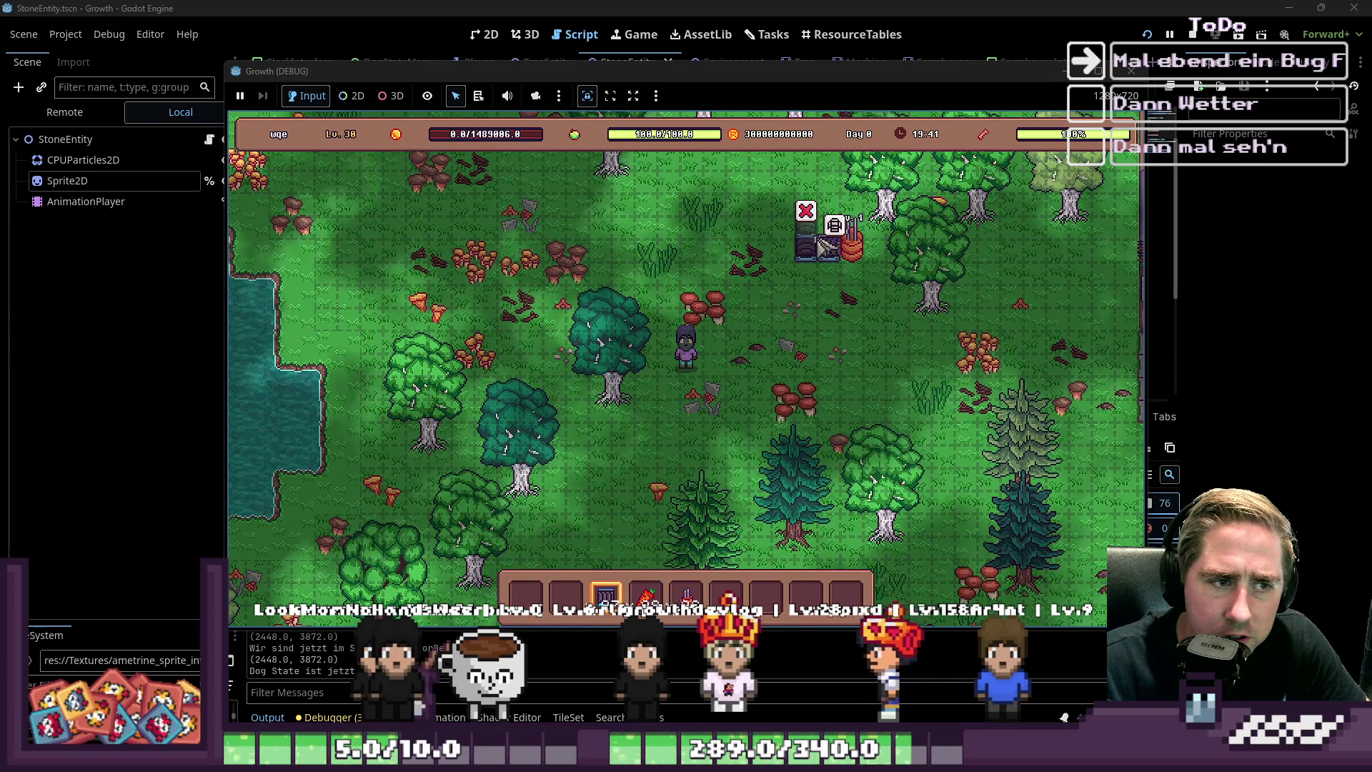
mouse_move(806, 214)
left_mouse_down()
mouse_move(808, 172)
mouse_move(788, 211)
left_mouse_up()
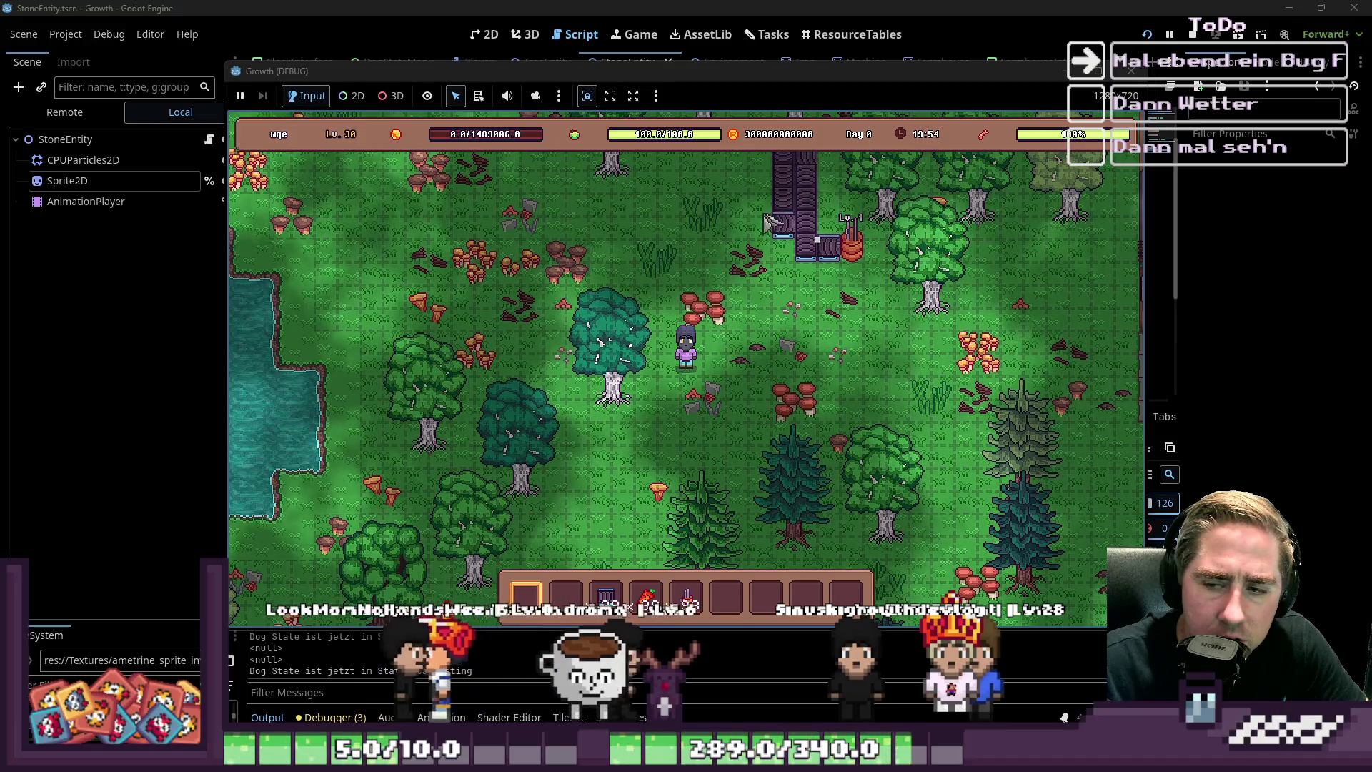
key("1")
Load a hotbar item into the Cidery's input and select the adjacent conveyor belt tiles
key("w")
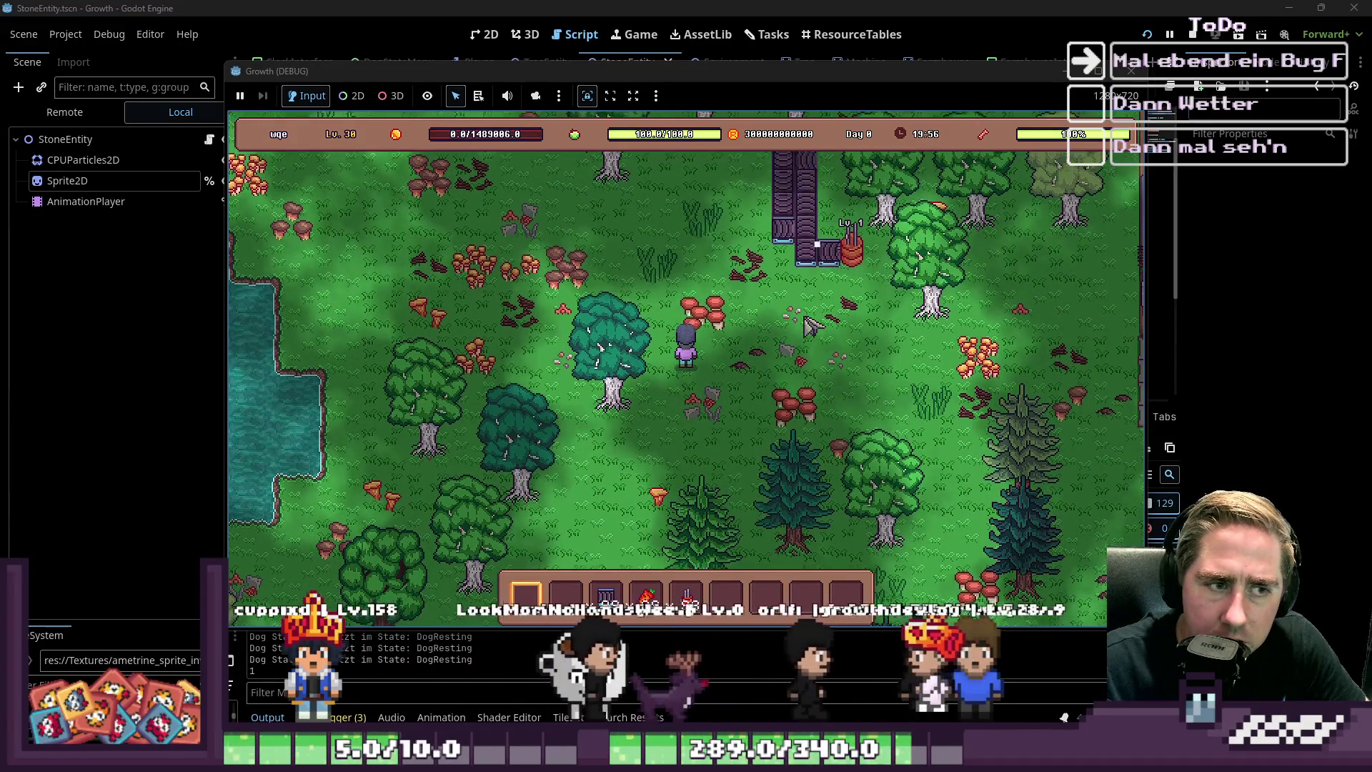
left_click(851, 337)
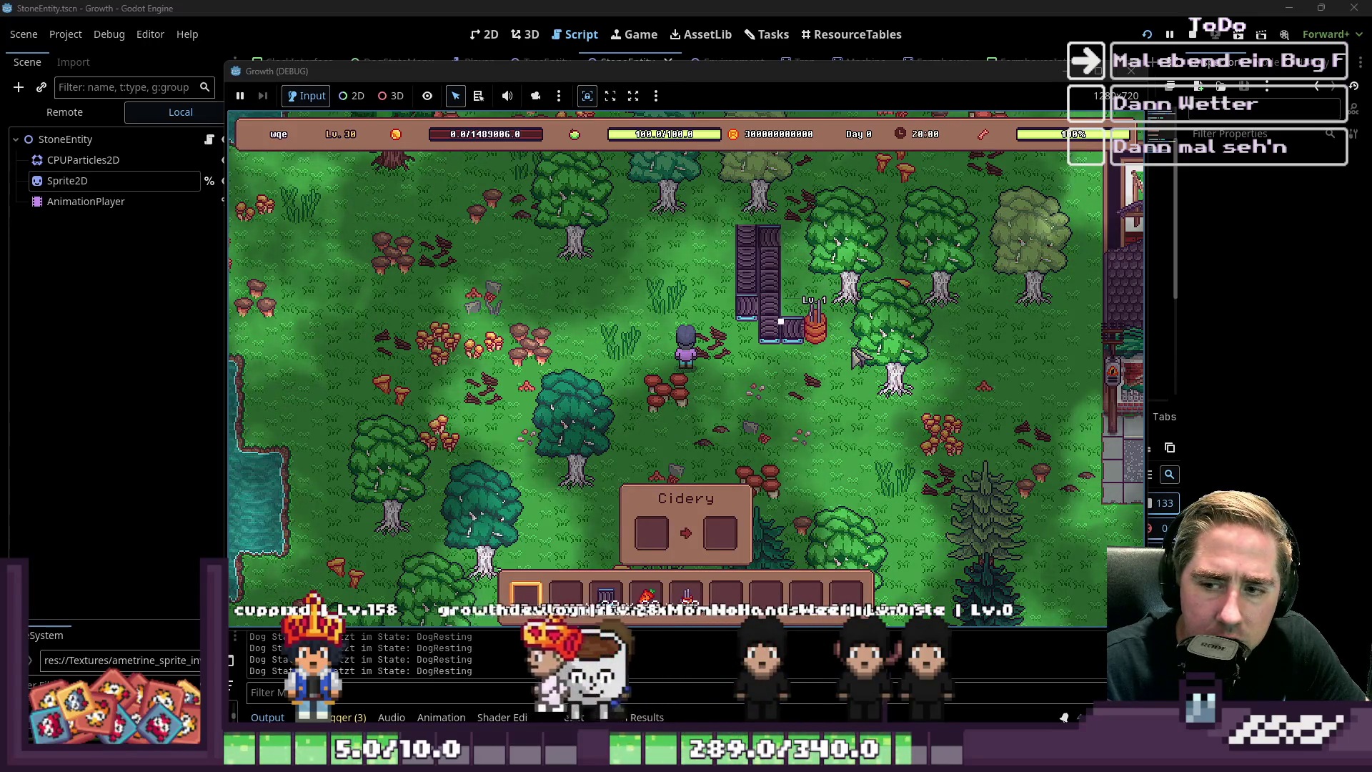
mouse_move(831, 346)
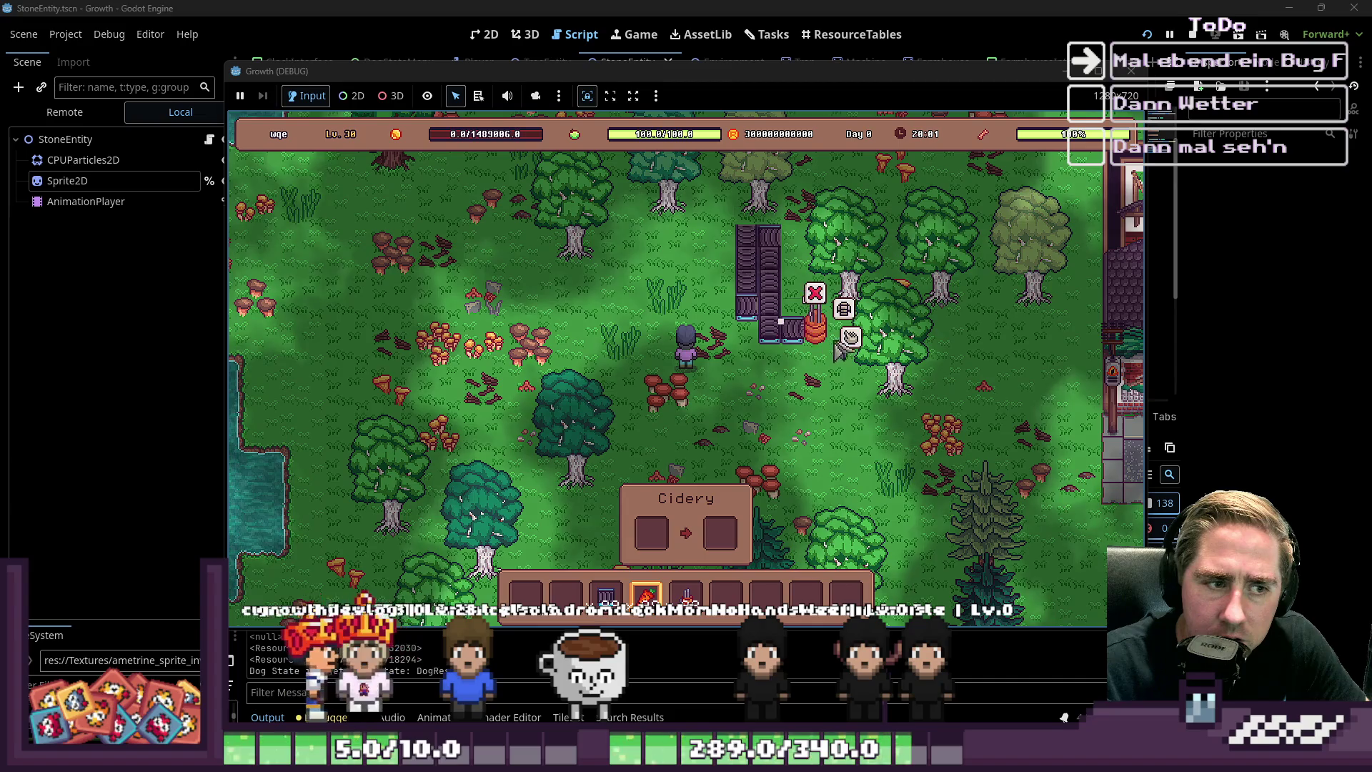
left_click_drag(646, 593, 652, 536)
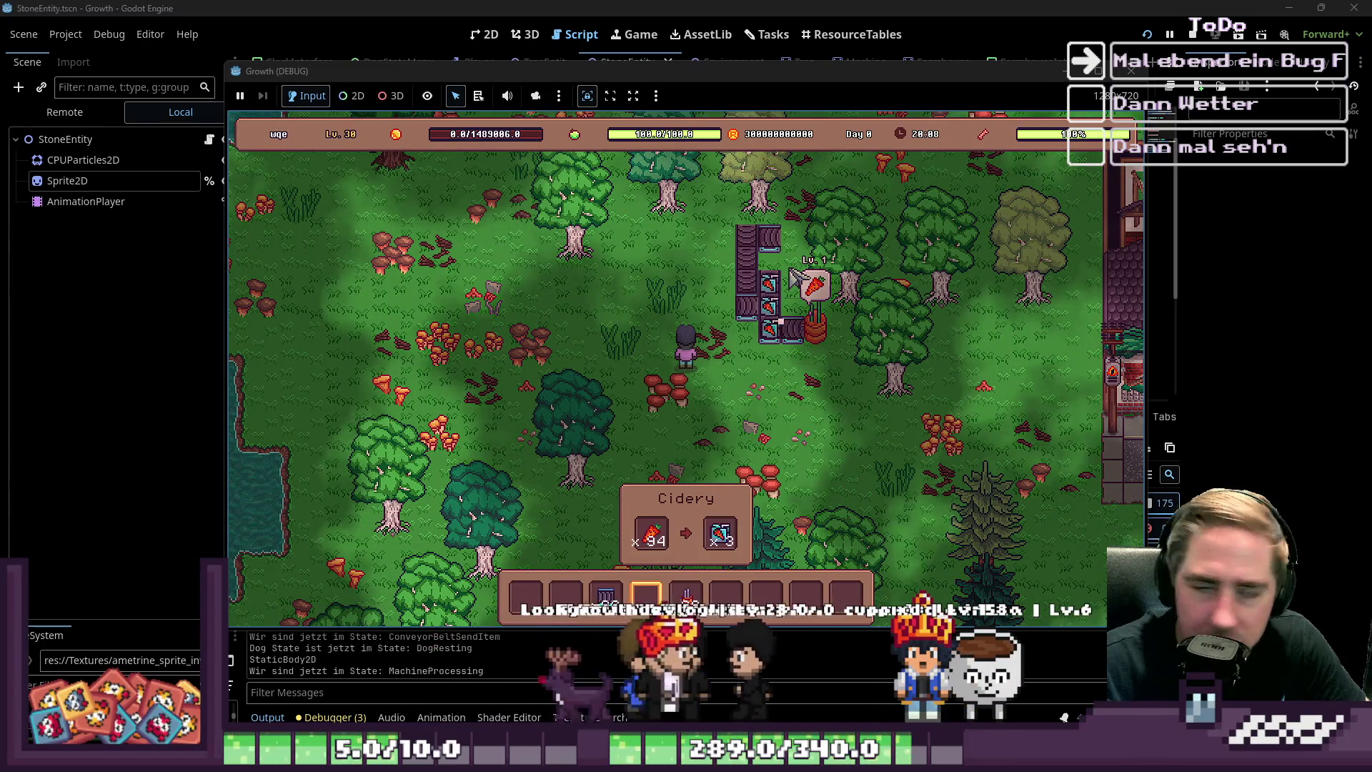
key("3")
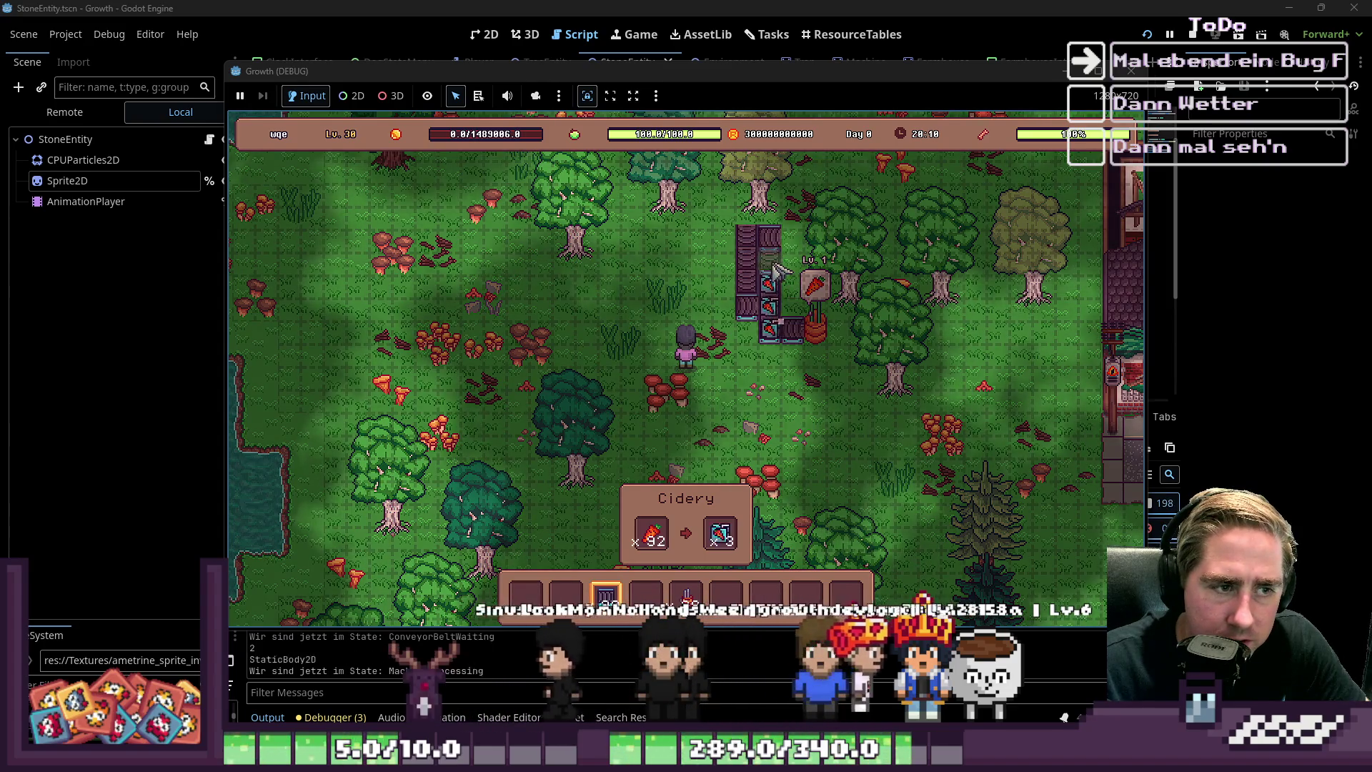
left_click(780, 271)
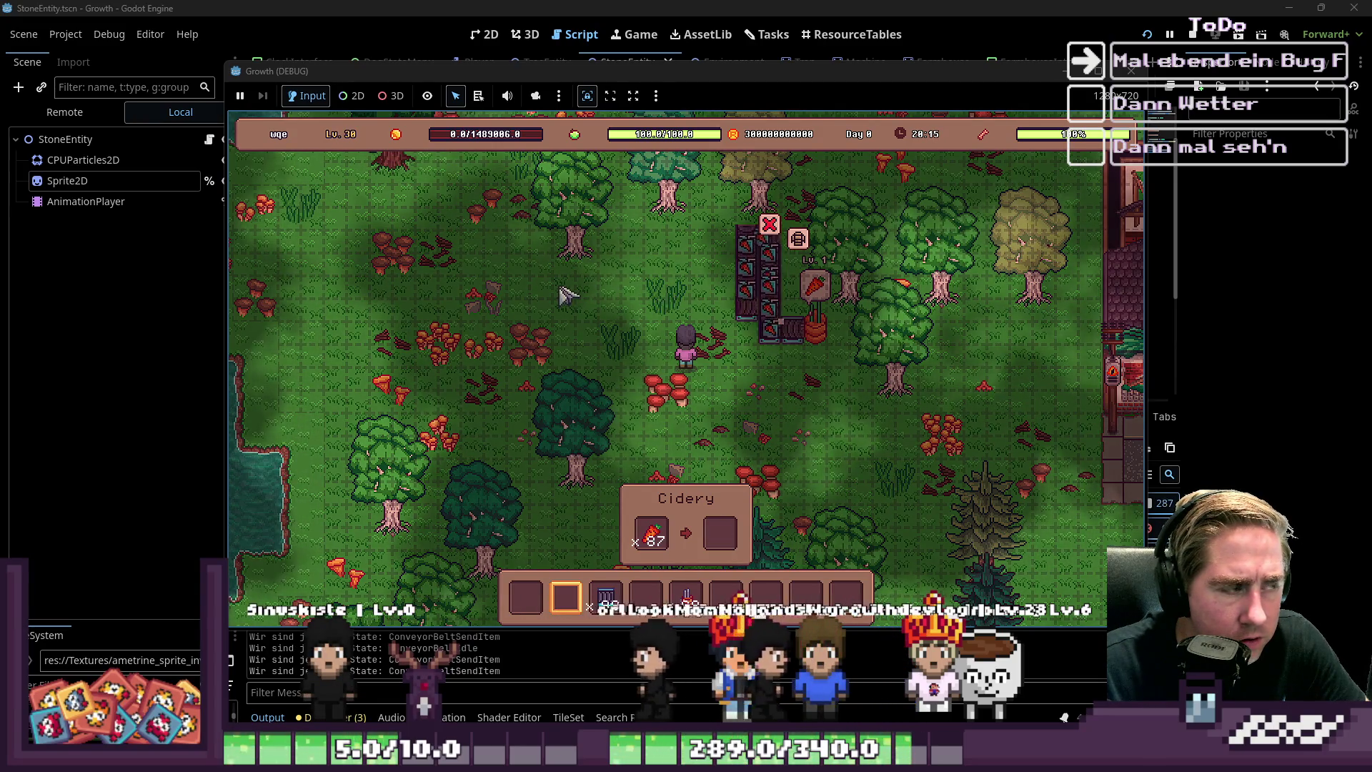
left_click(779, 307)
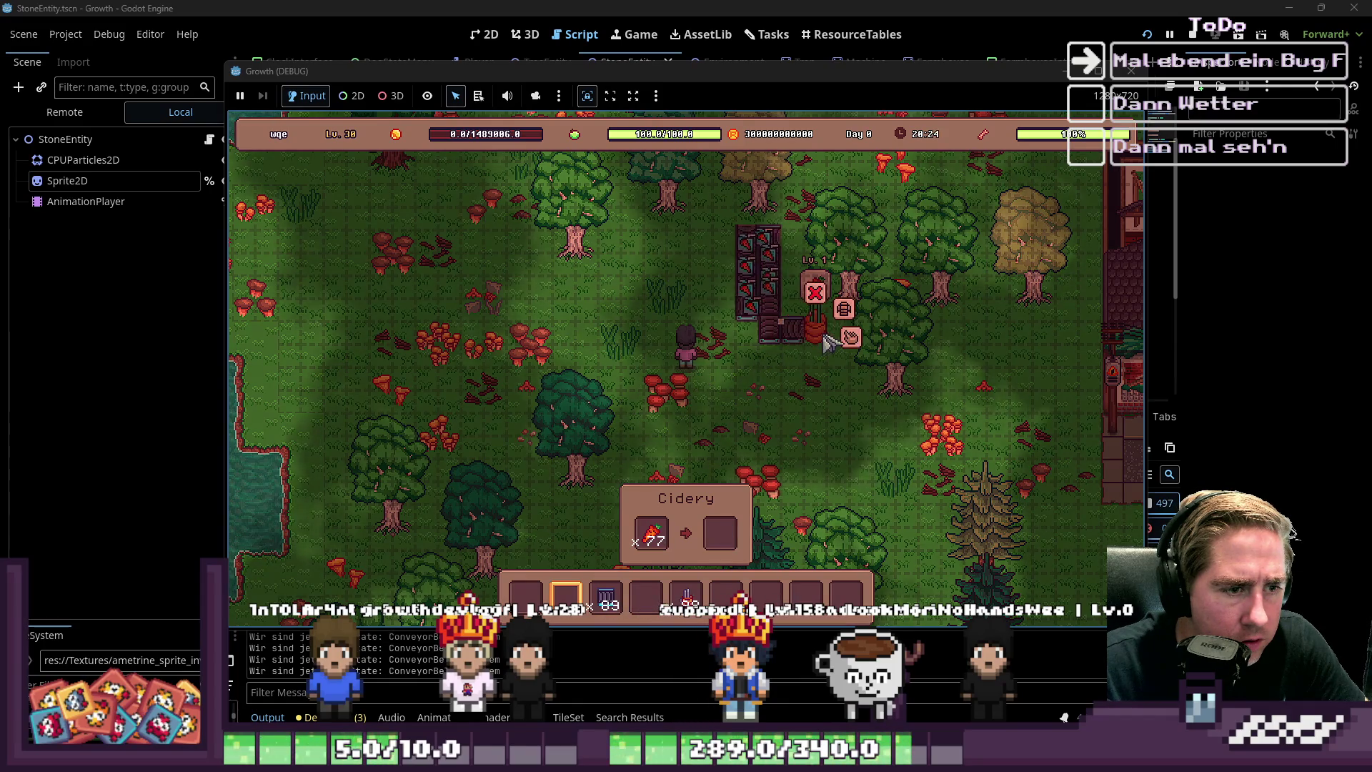
left_click(860, 341)
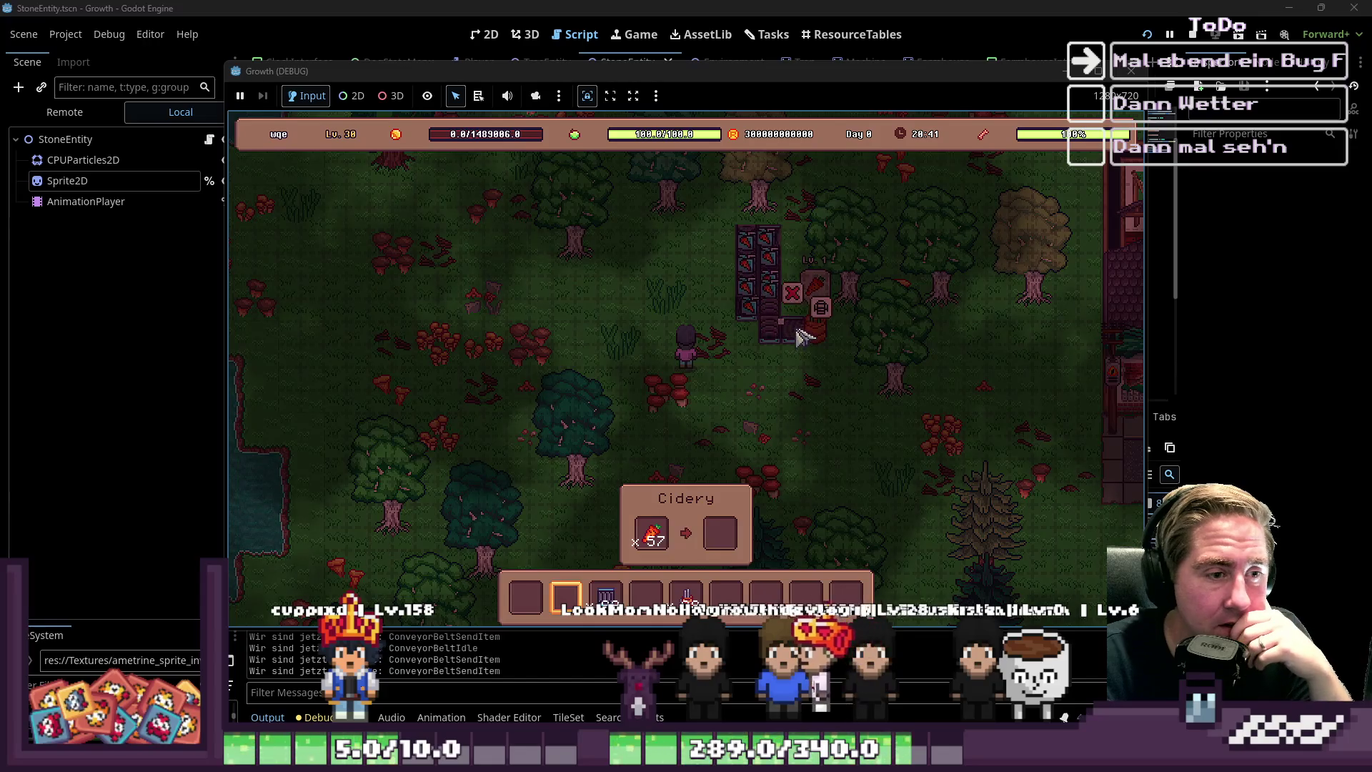
In the Remote tree, expand PlacedObjectGroup > ConveyorBelt and read its state machine's Start State
left_click(64, 112)
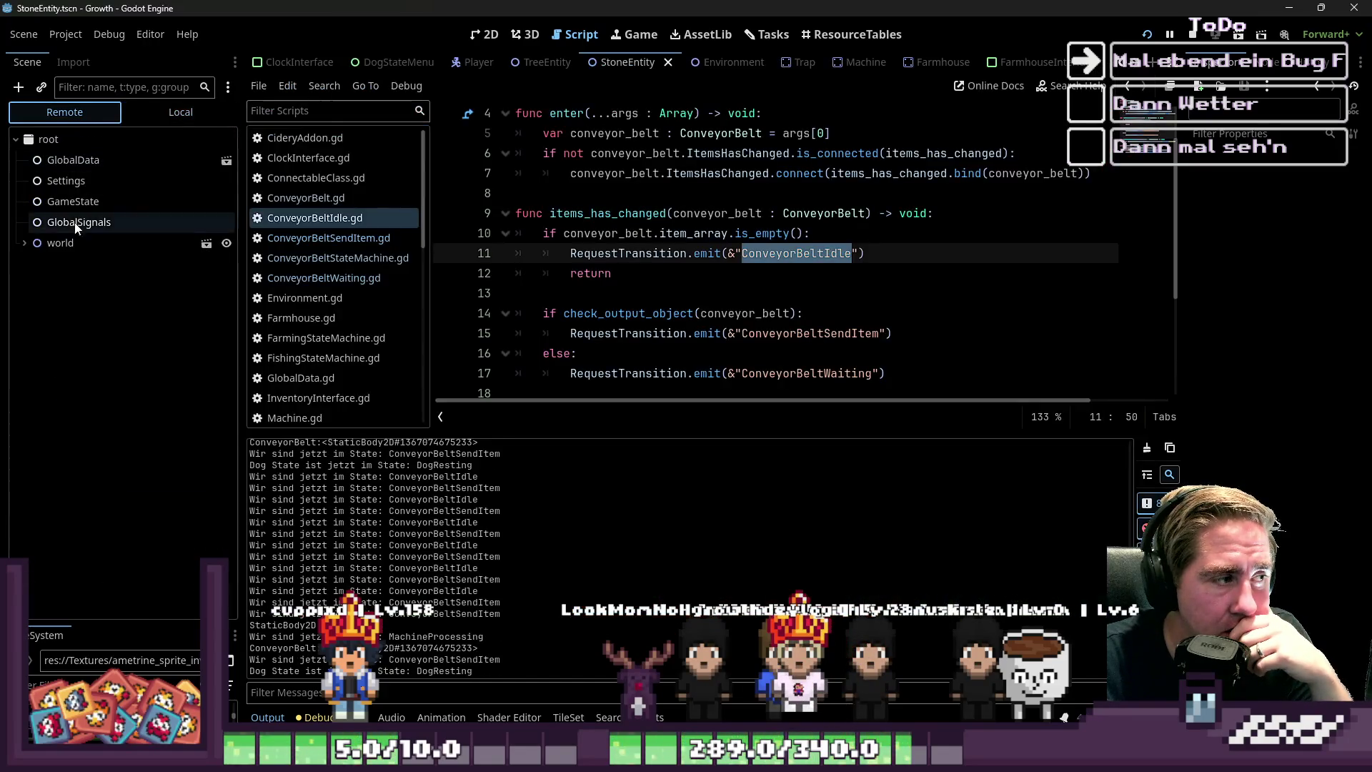
left_click(19, 247)
scroll(54, 322, "down", 5)
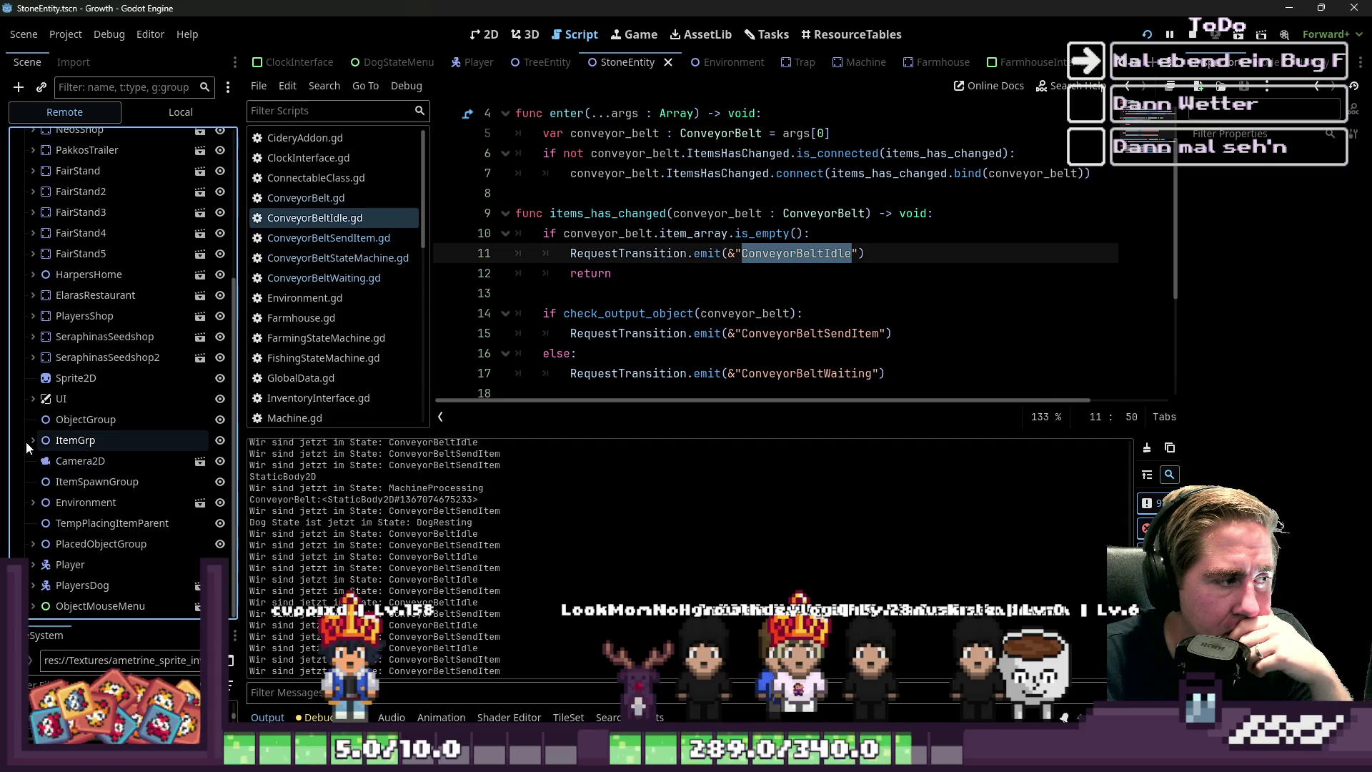
left_click(33, 544)
scroll(89, 551, "down", 3)
left_click(91, 465)
left_click(41, 464)
scroll(111, 496, "down", 3)
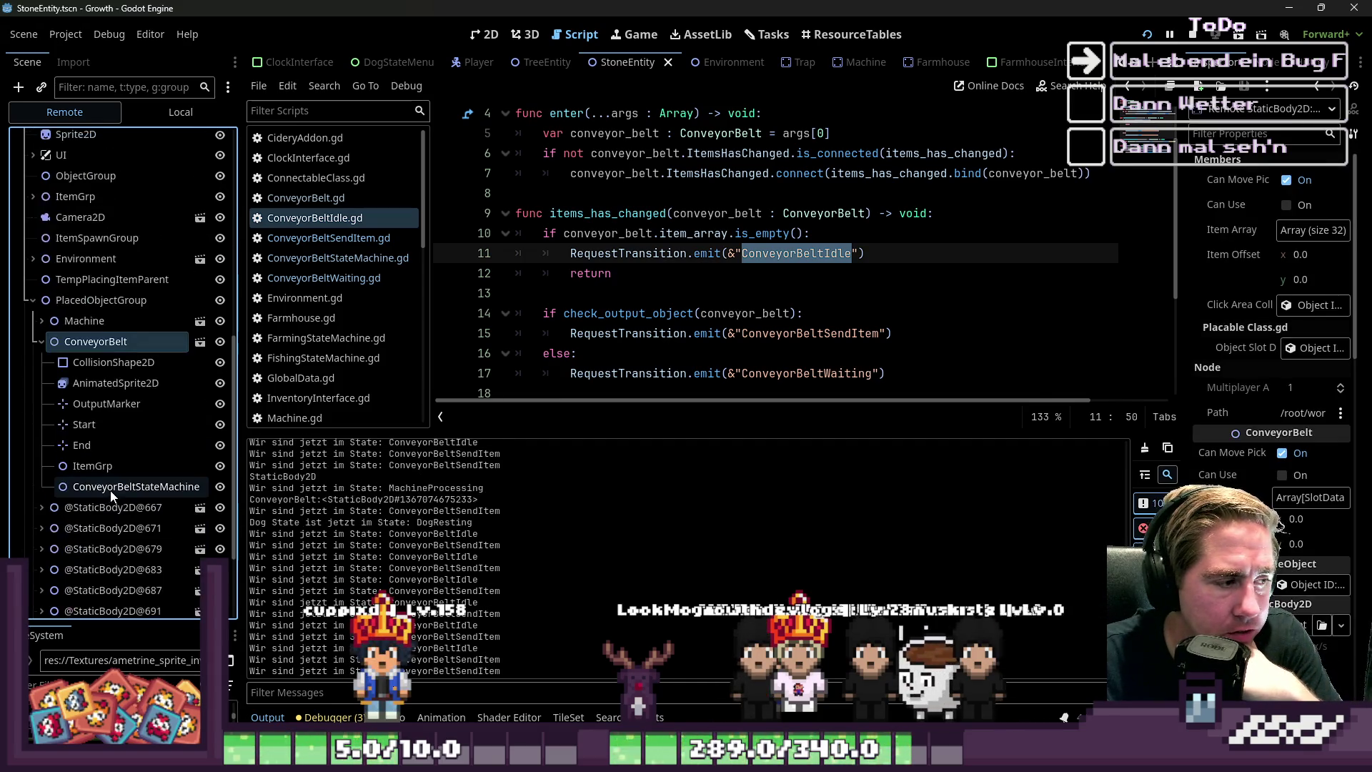
left_click(109, 487)
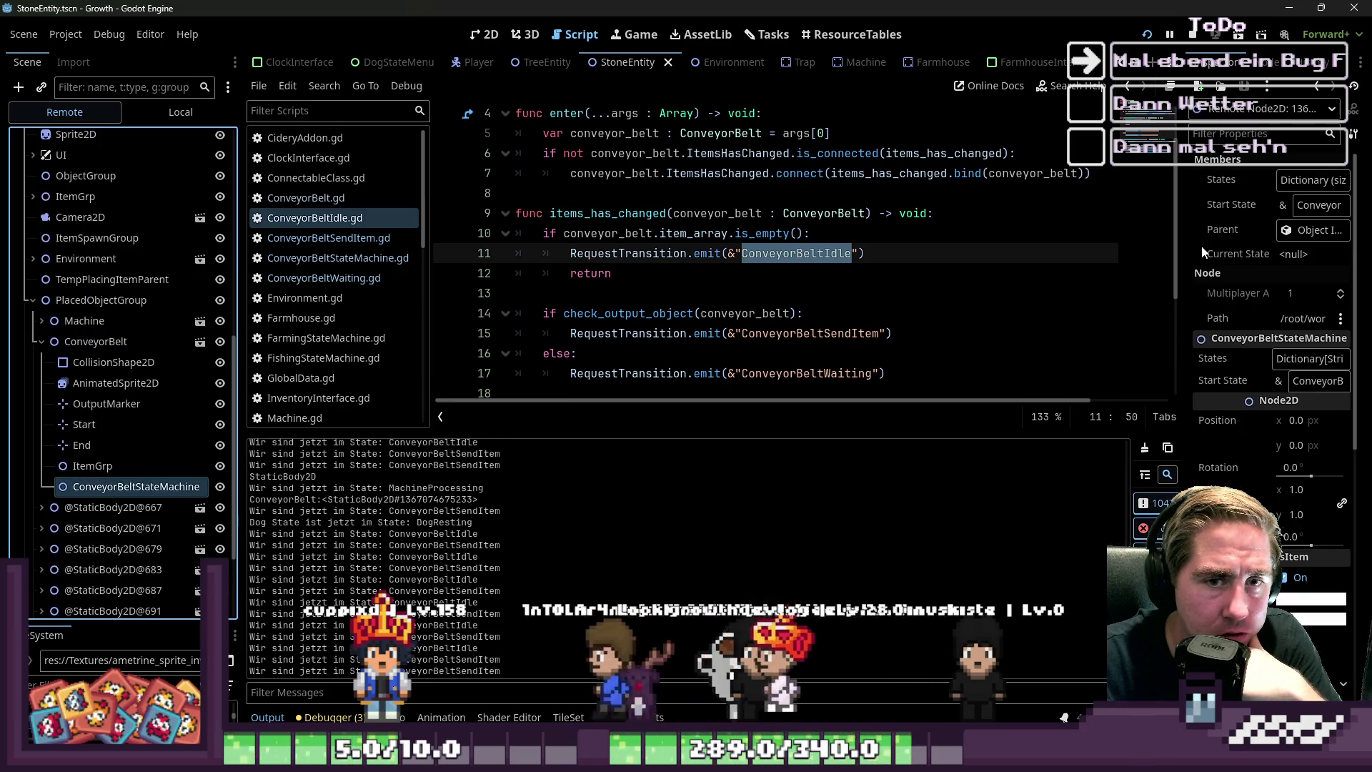
left_click_drag(1178, 268, 1052, 269)
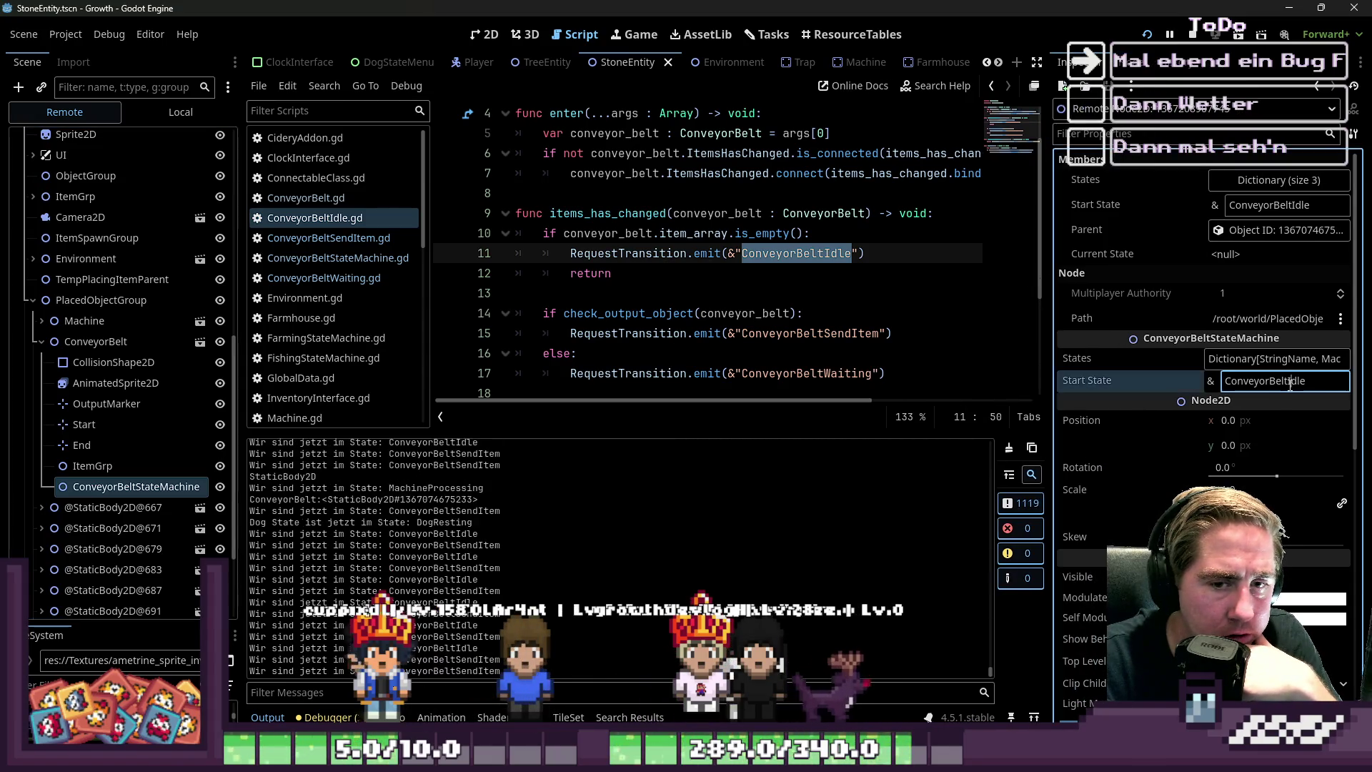
left_click_drag(1290, 384, 1337, 384)
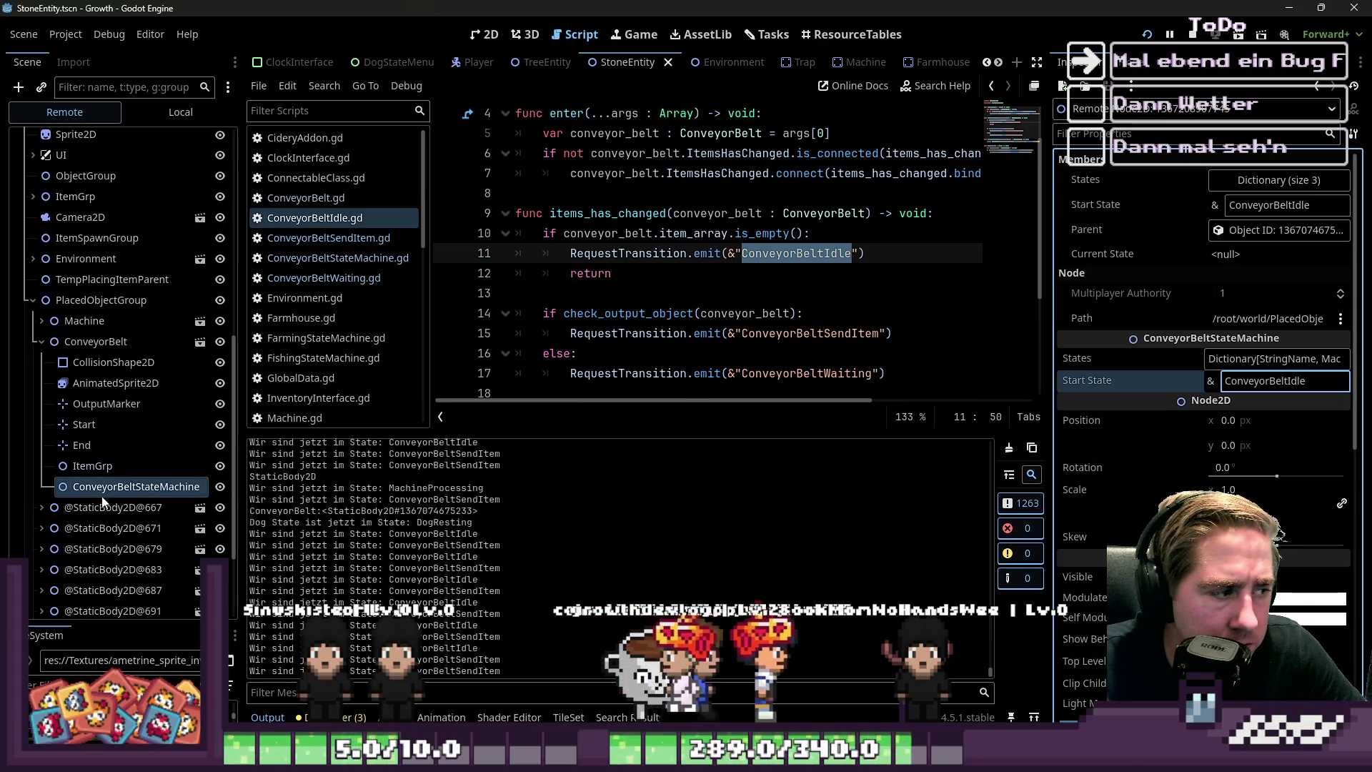
left_click(84, 513)
scroll(86, 514, "down", 3)
left_click(93, 472)
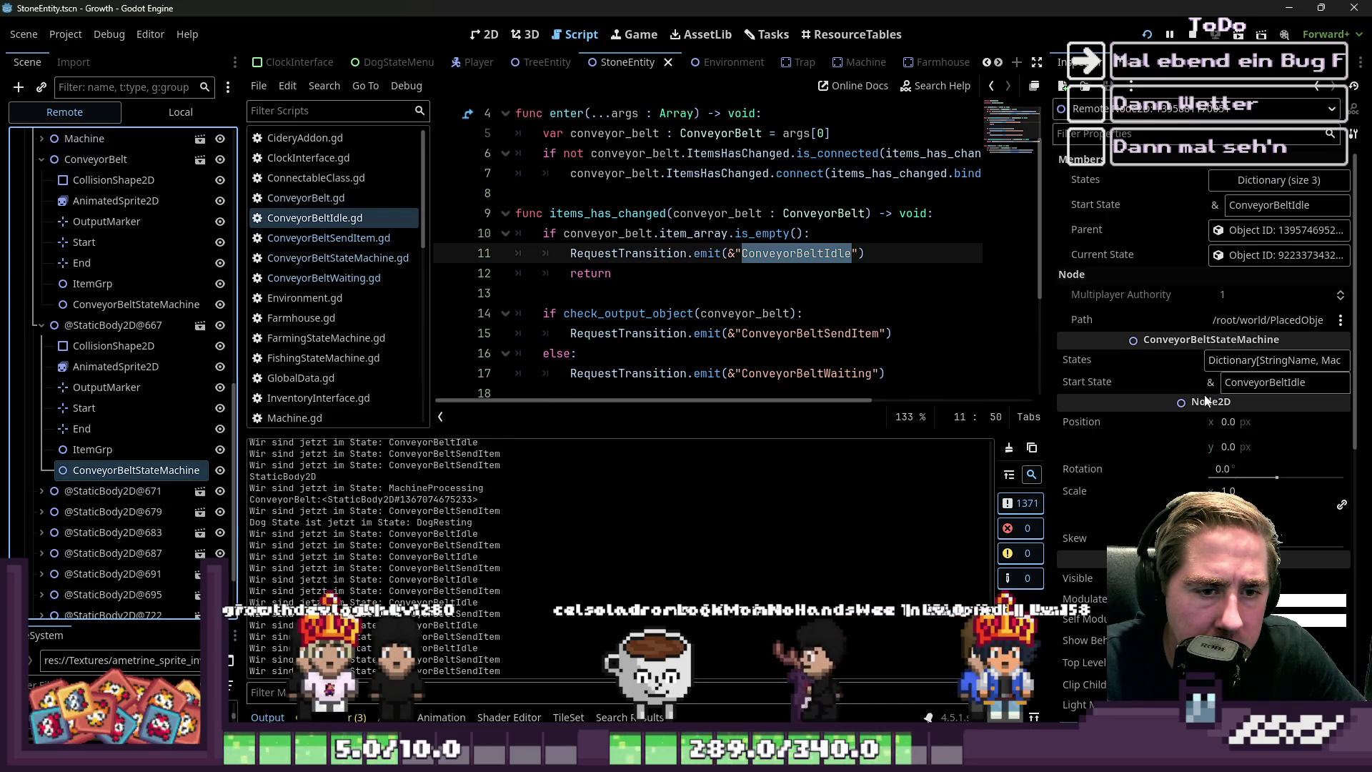
left_click(1264, 258)
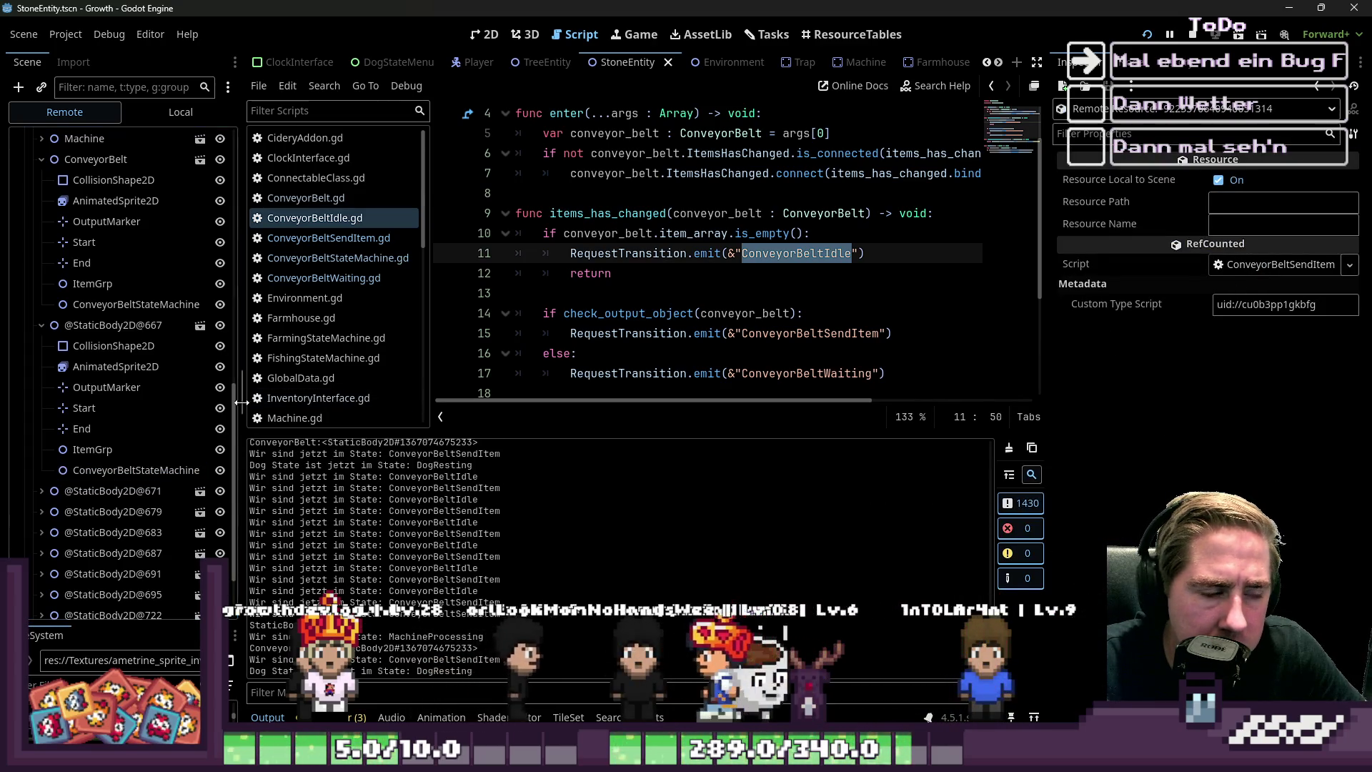
left_click(98, 448)
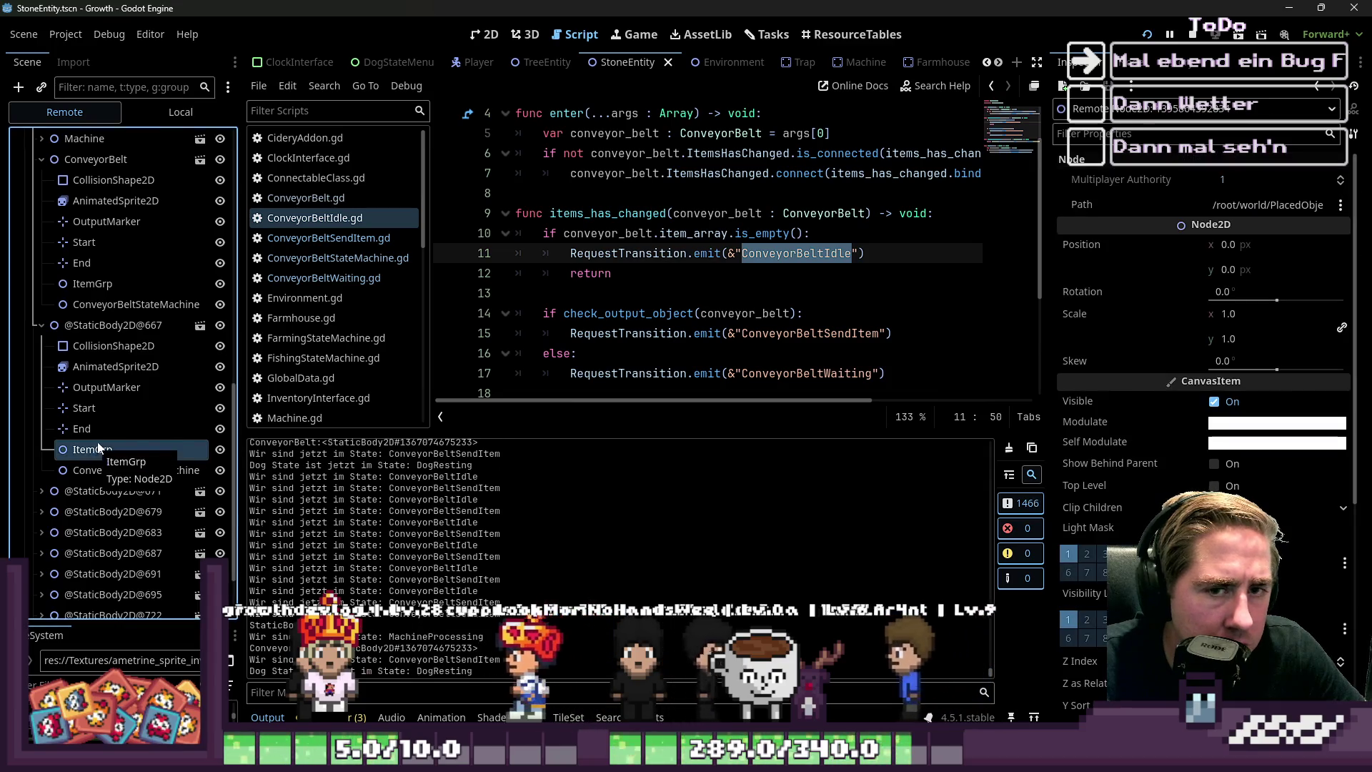
left_click(100, 370)
left_click(95, 326)
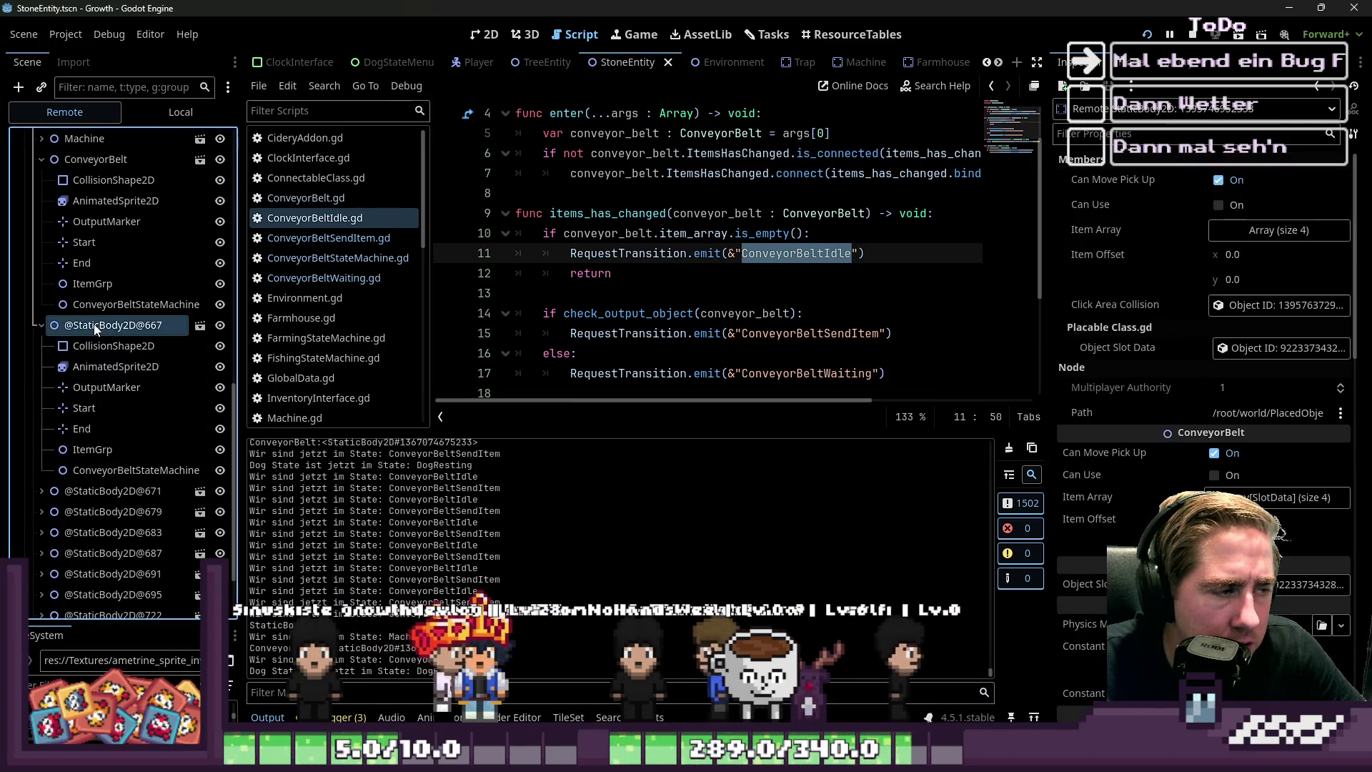
left_click(790, 255)
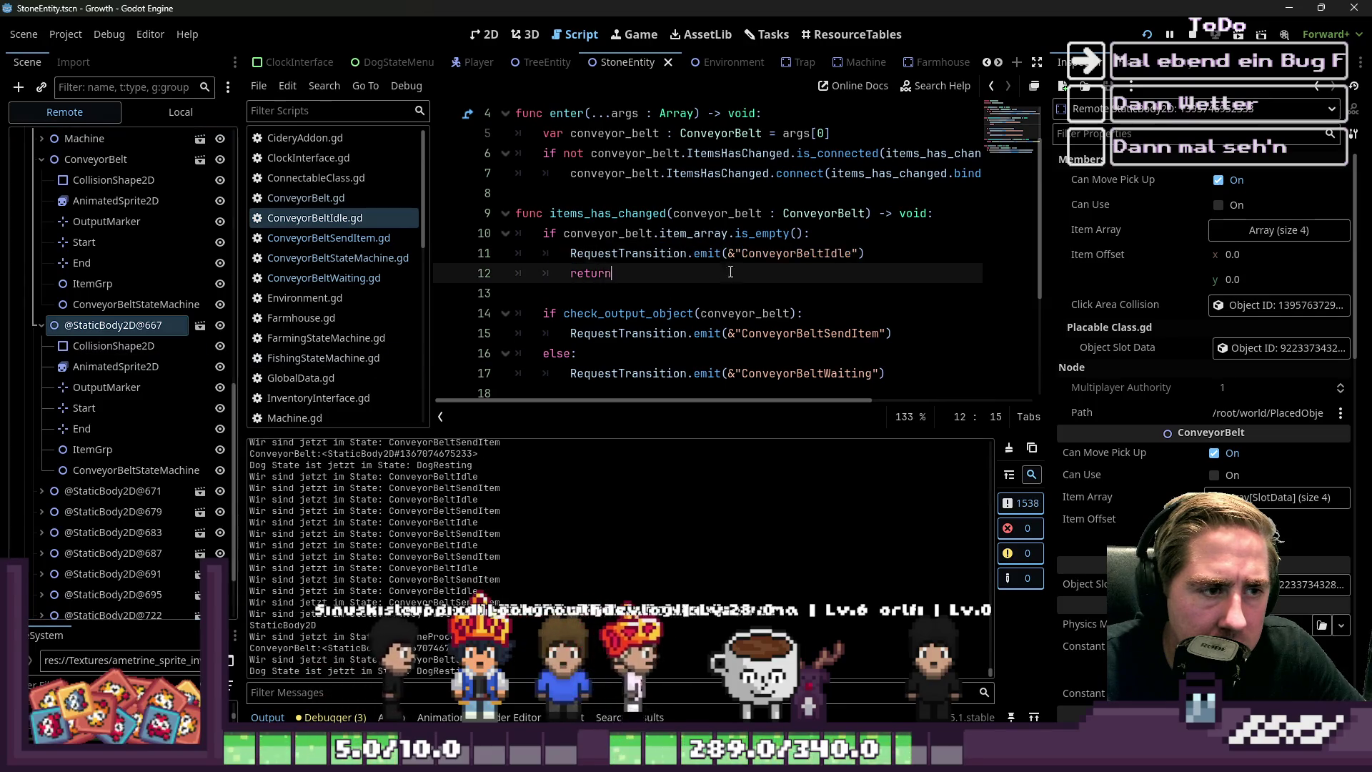
Review the ConveyorBeltSendItem and ConveyorBeltWaiting transitions in the idle script, then stop the game with F8
scroll(788, 280, "down", 1)
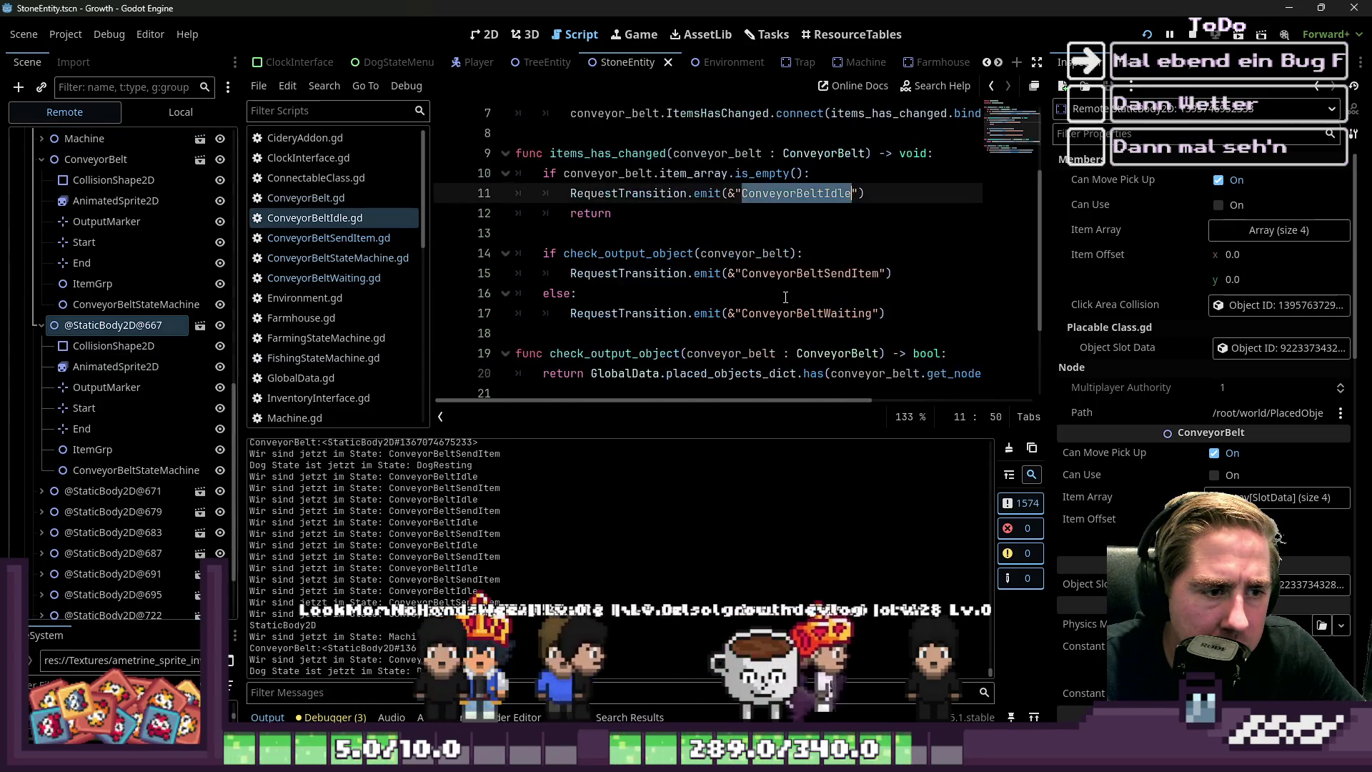
double_click(790, 273)
double_click(790, 313)
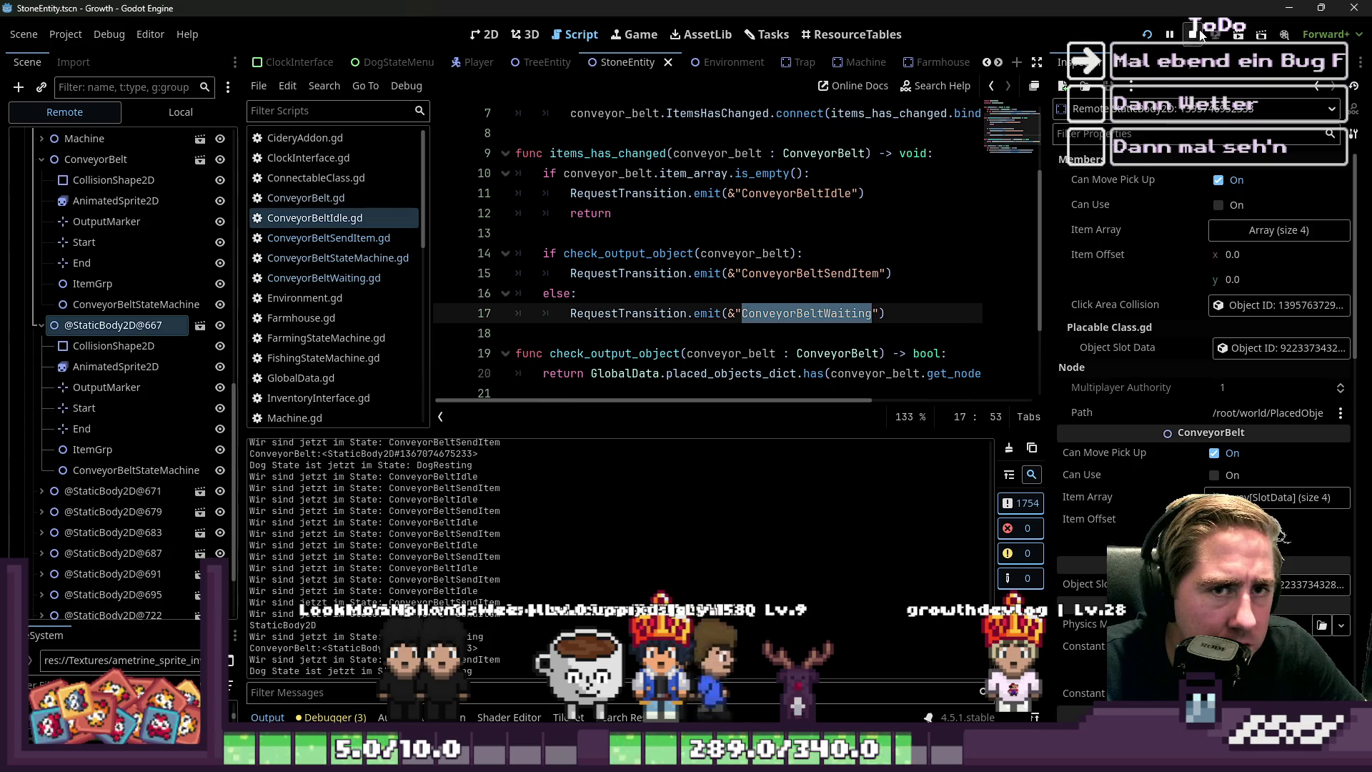
key("F8")
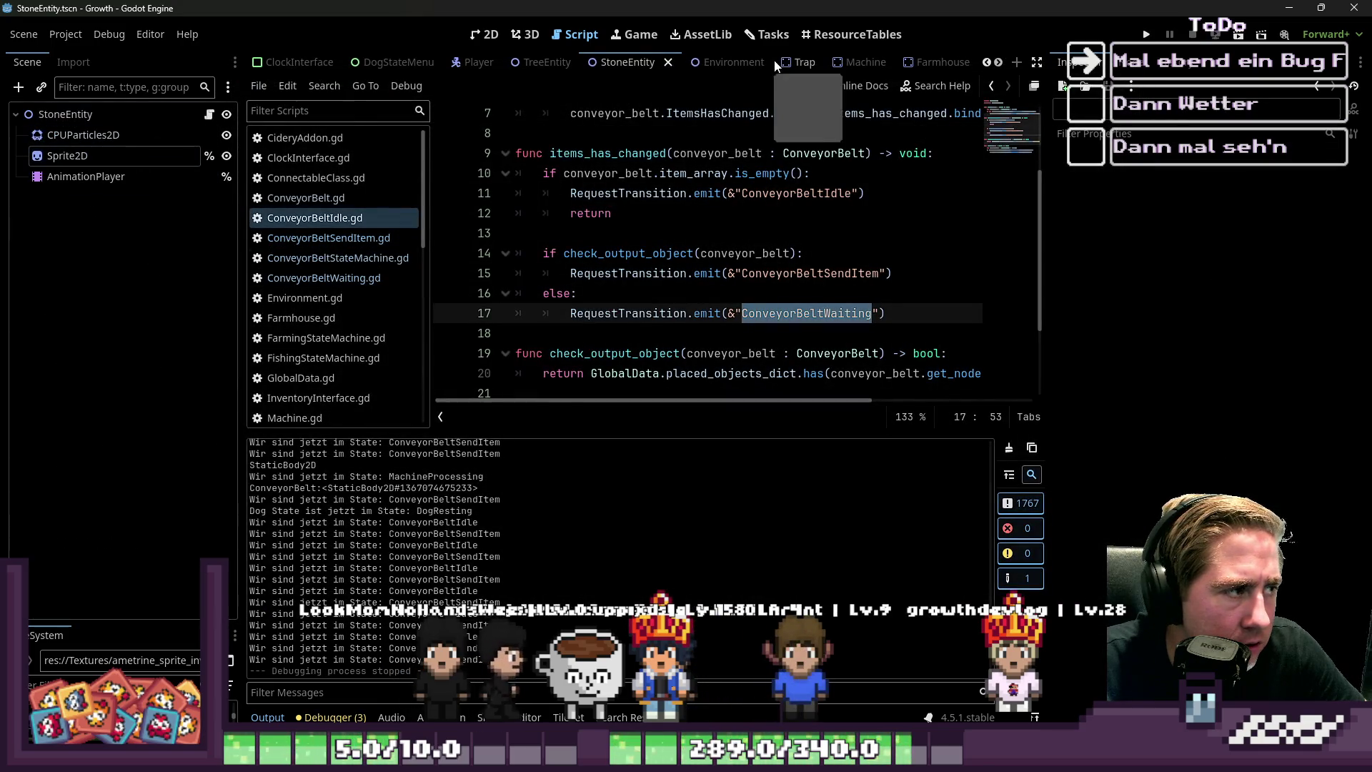
Open the ConveyorBelt scene and copy the exact ConveyorBeltWaiting state name from its state machine
scroll(774, 62, "down", 8)
left_click(586, 62)
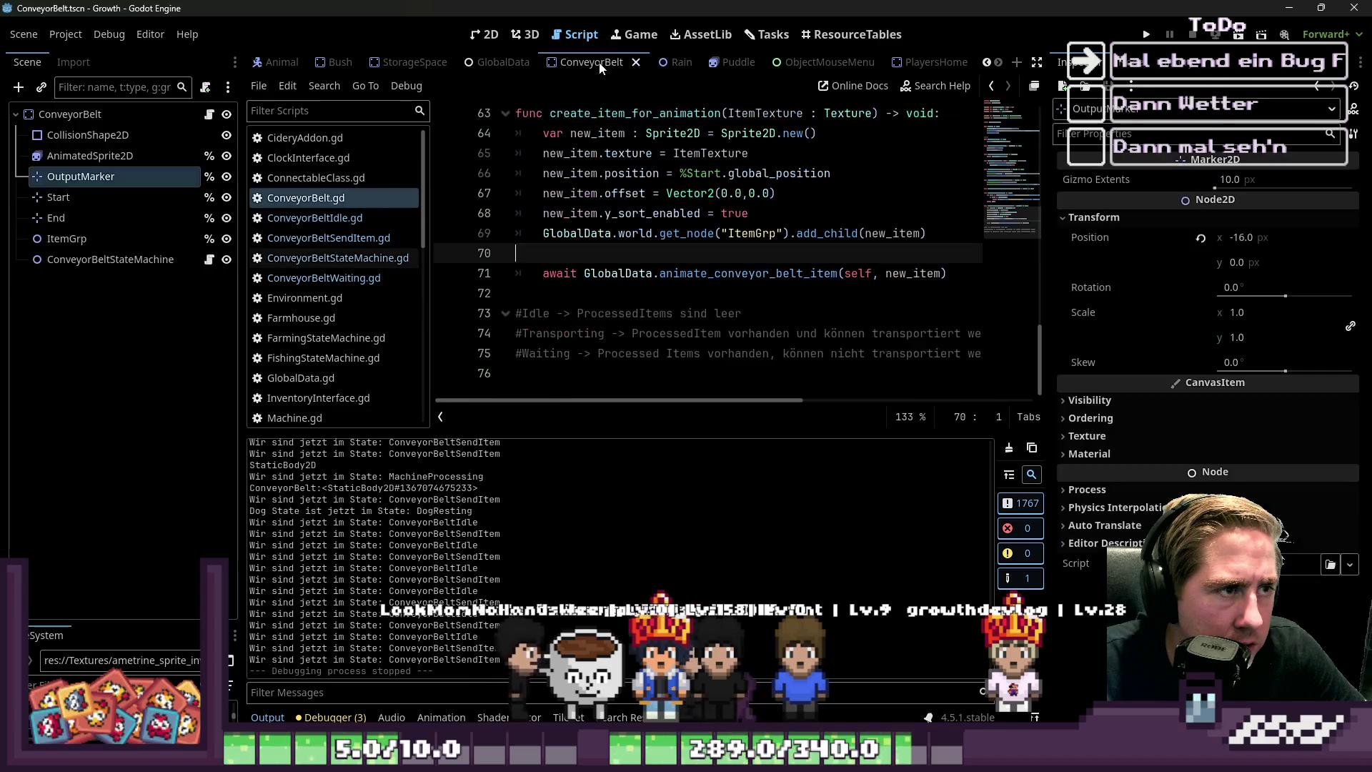
left_click(84, 260)
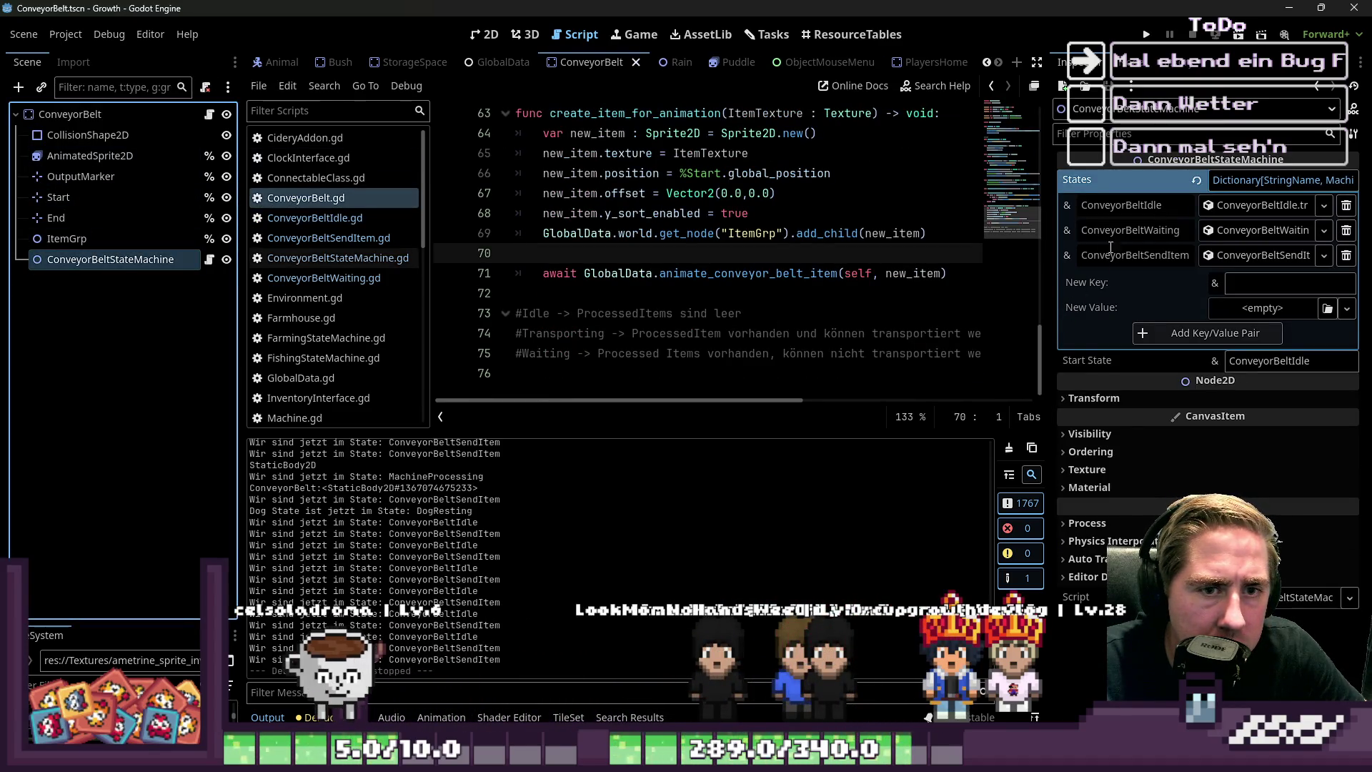
double_click(1130, 230)
key("ctrl+c")
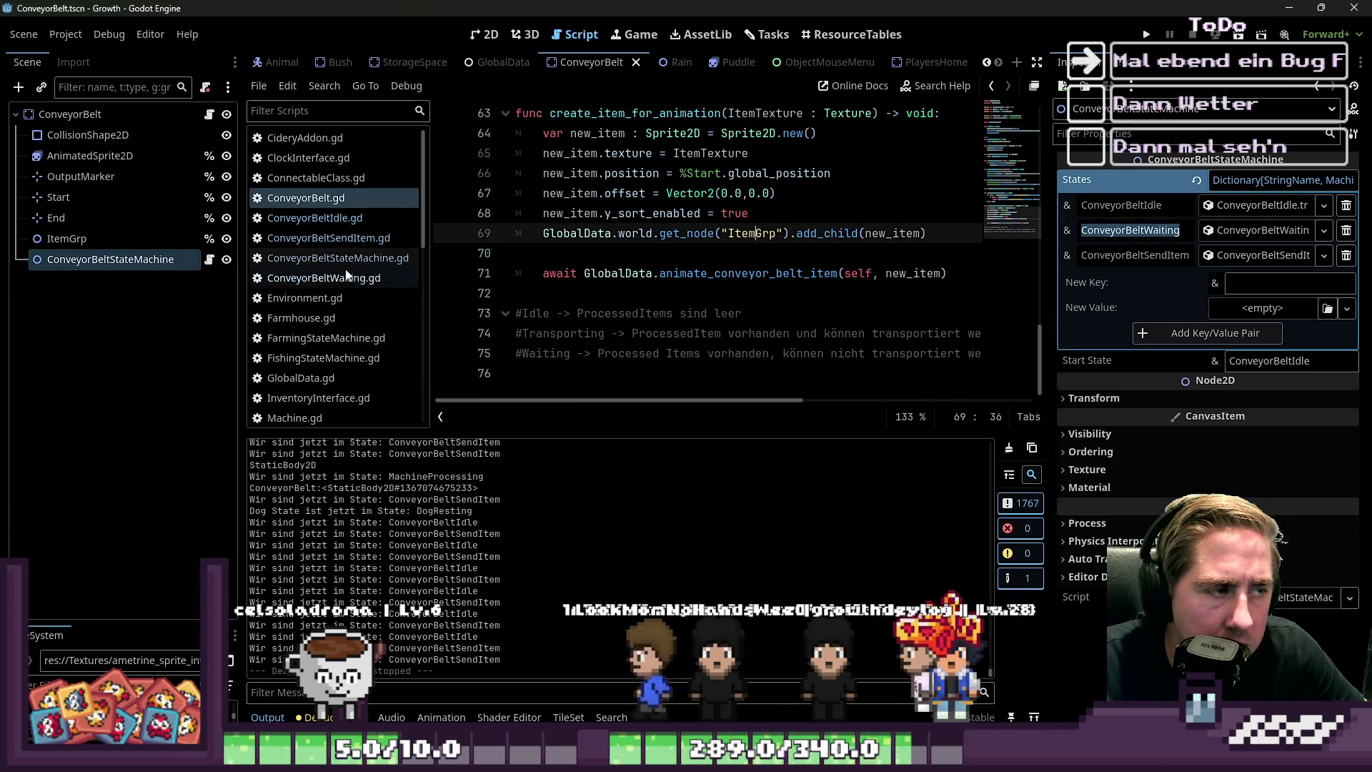
key("alt+Left")
key("alt+Left")
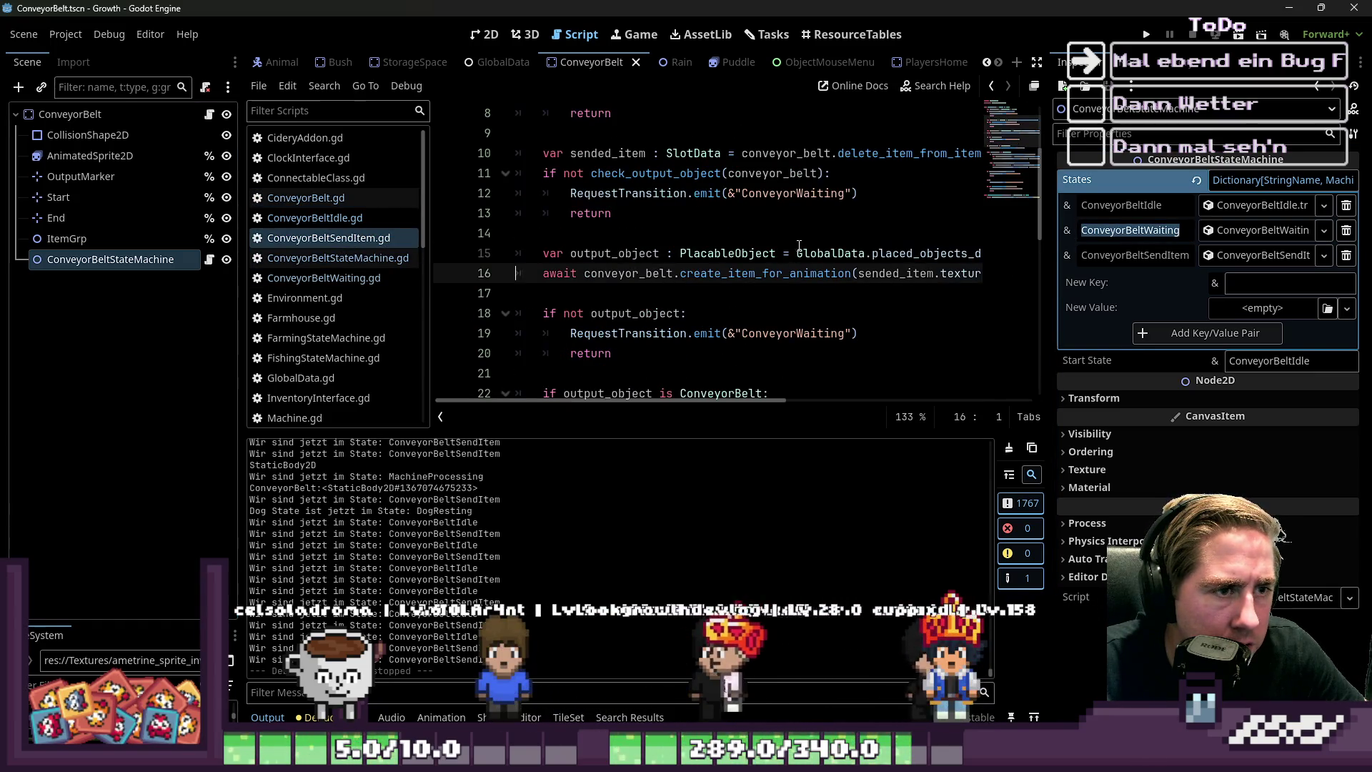
Replace ConveyorWaiting on lines 12 and 19 with ConveyorBeltWaiting and save the script
double_click(808, 193)
key("ctrl+v")
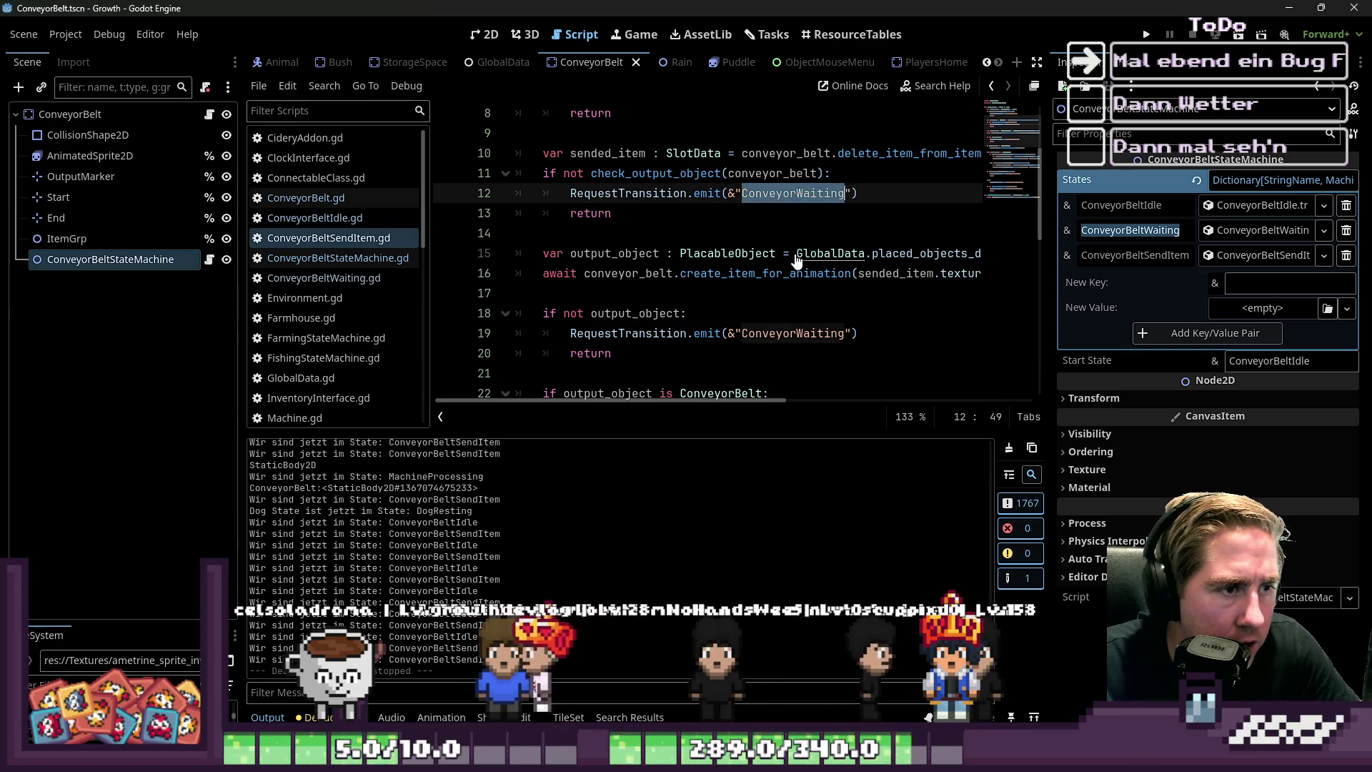
double_click(799, 333)
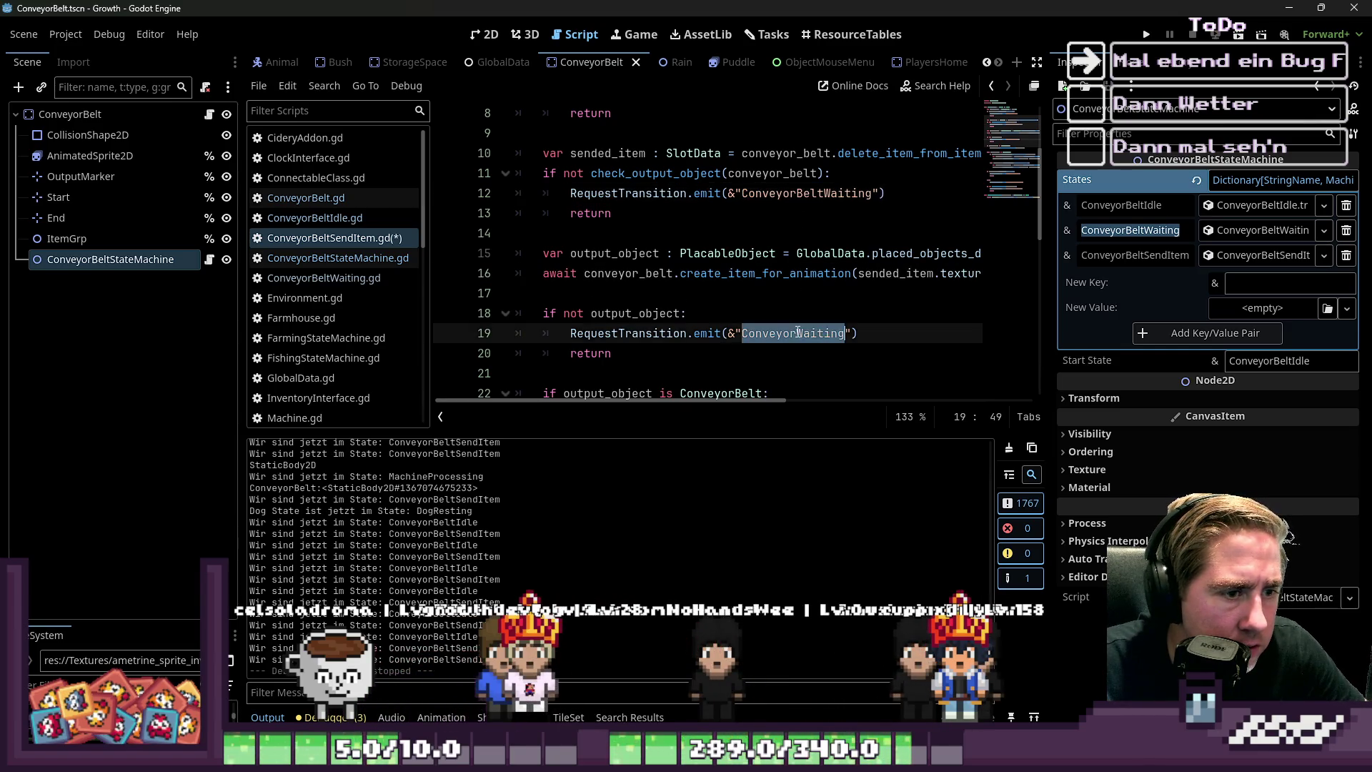
type("Belt")
left_click(779, 300)
key("ctrl+s")
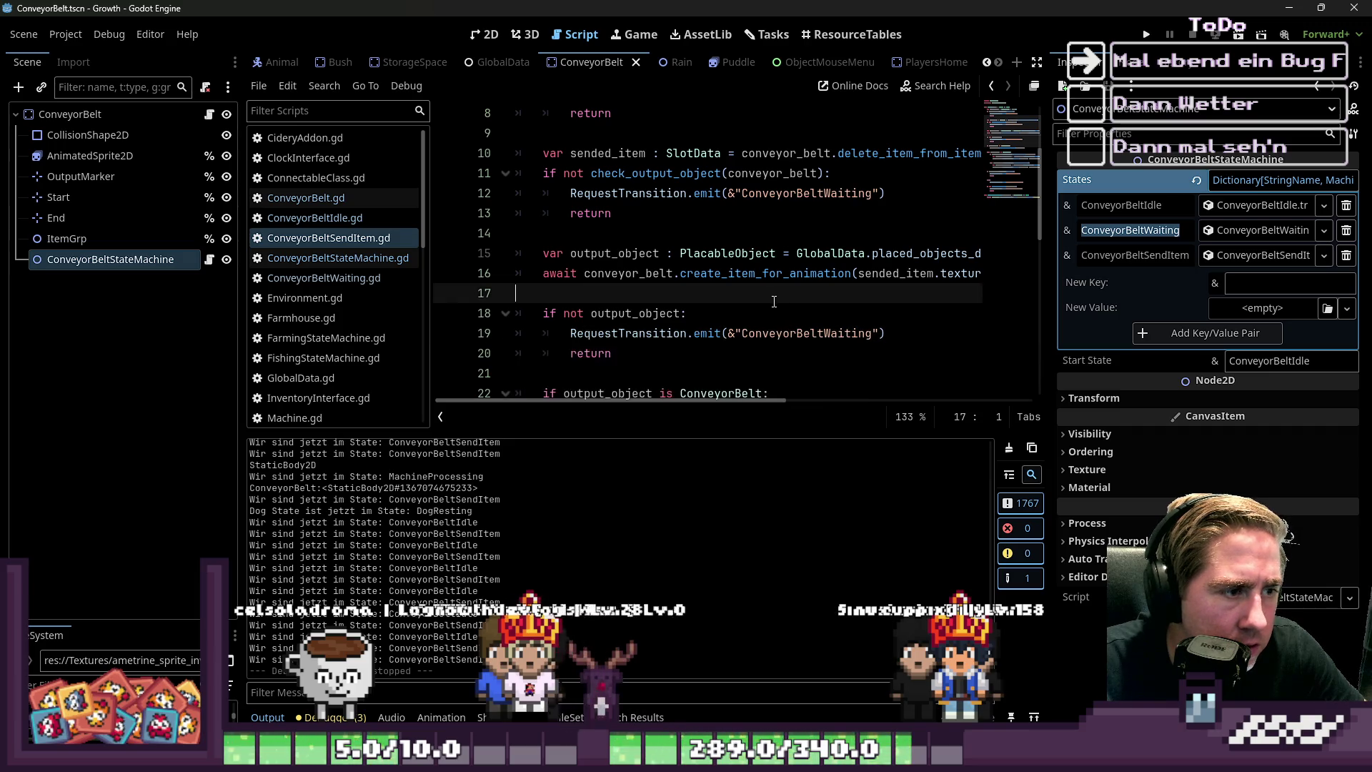
Verify the state names on lines 39 and 42, then run the game
scroll(761, 306, "up", 1)
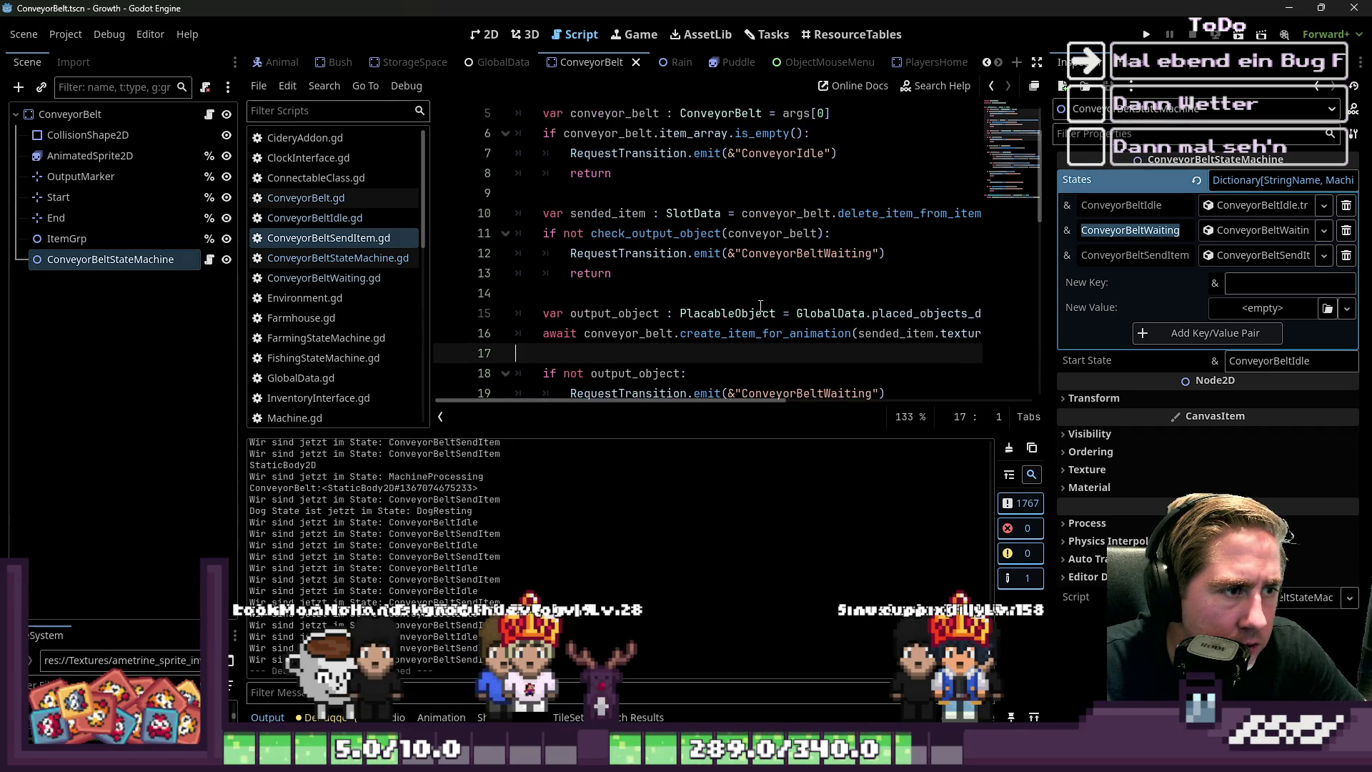
scroll(760, 306, "down", 2)
scroll(760, 306, "down", 4)
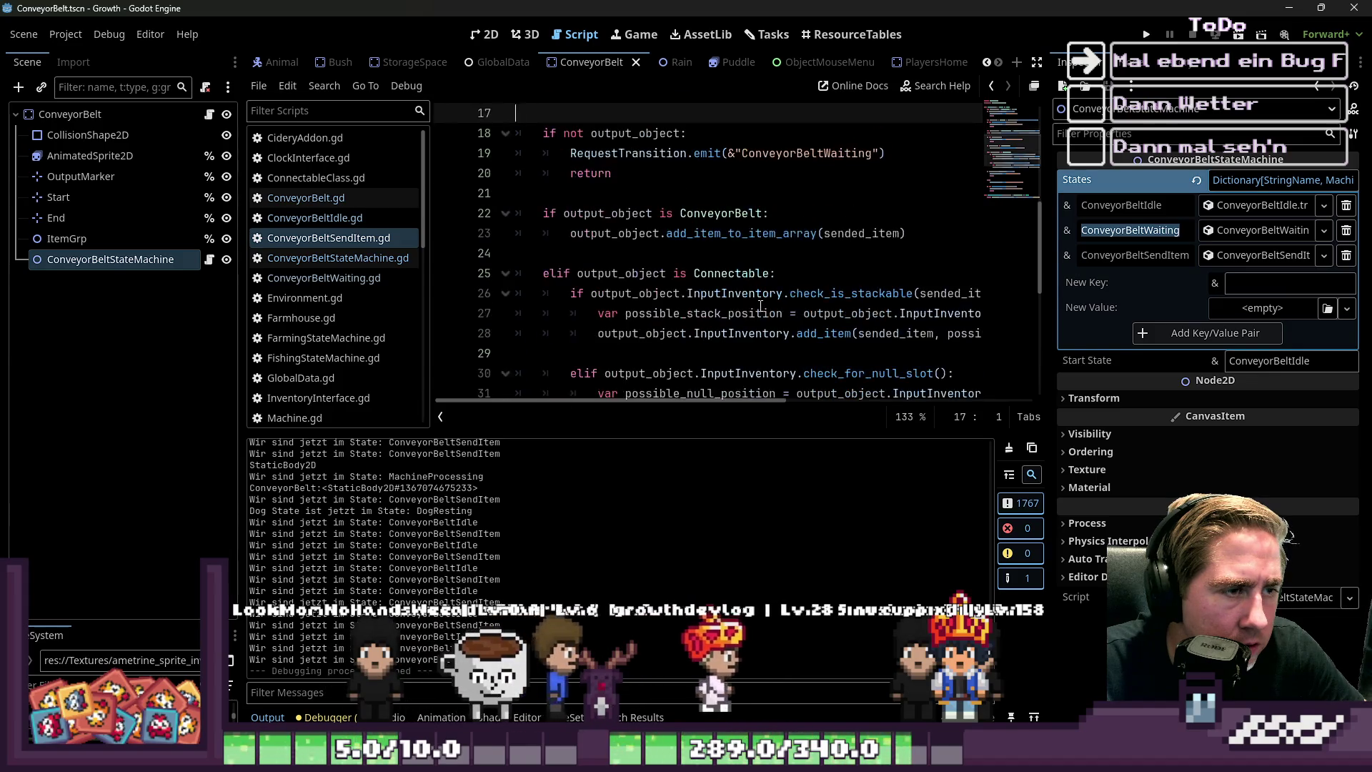
scroll(750, 378, "down", 3)
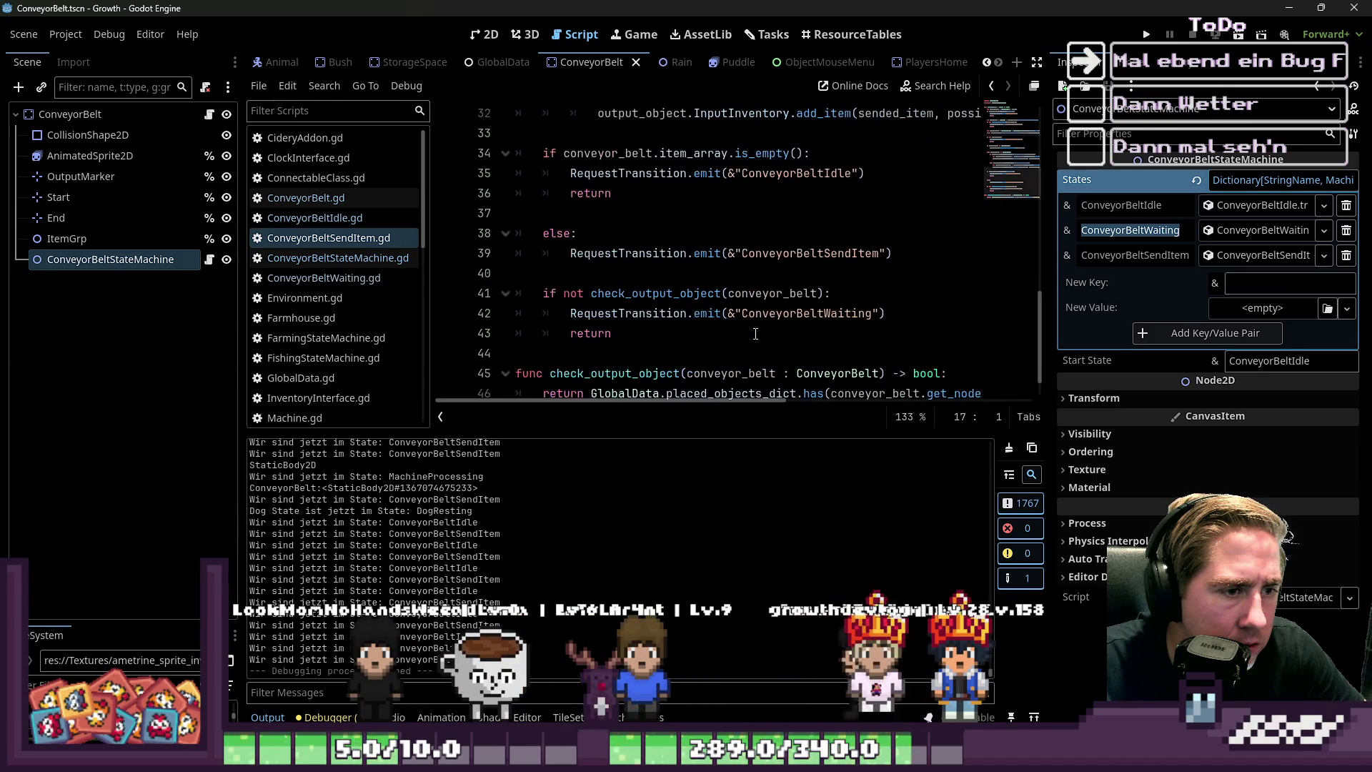
double_click(784, 255)
double_click(790, 315)
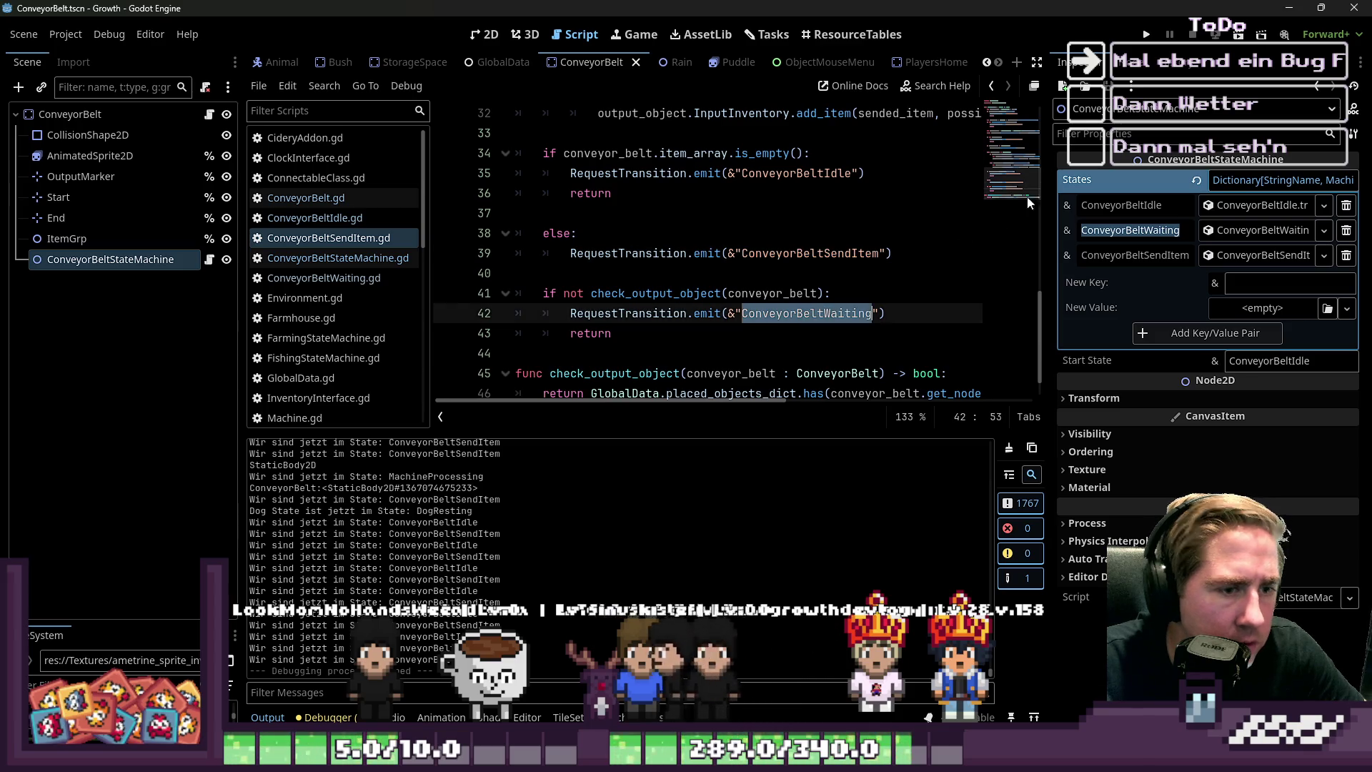
left_click(1146, 34)
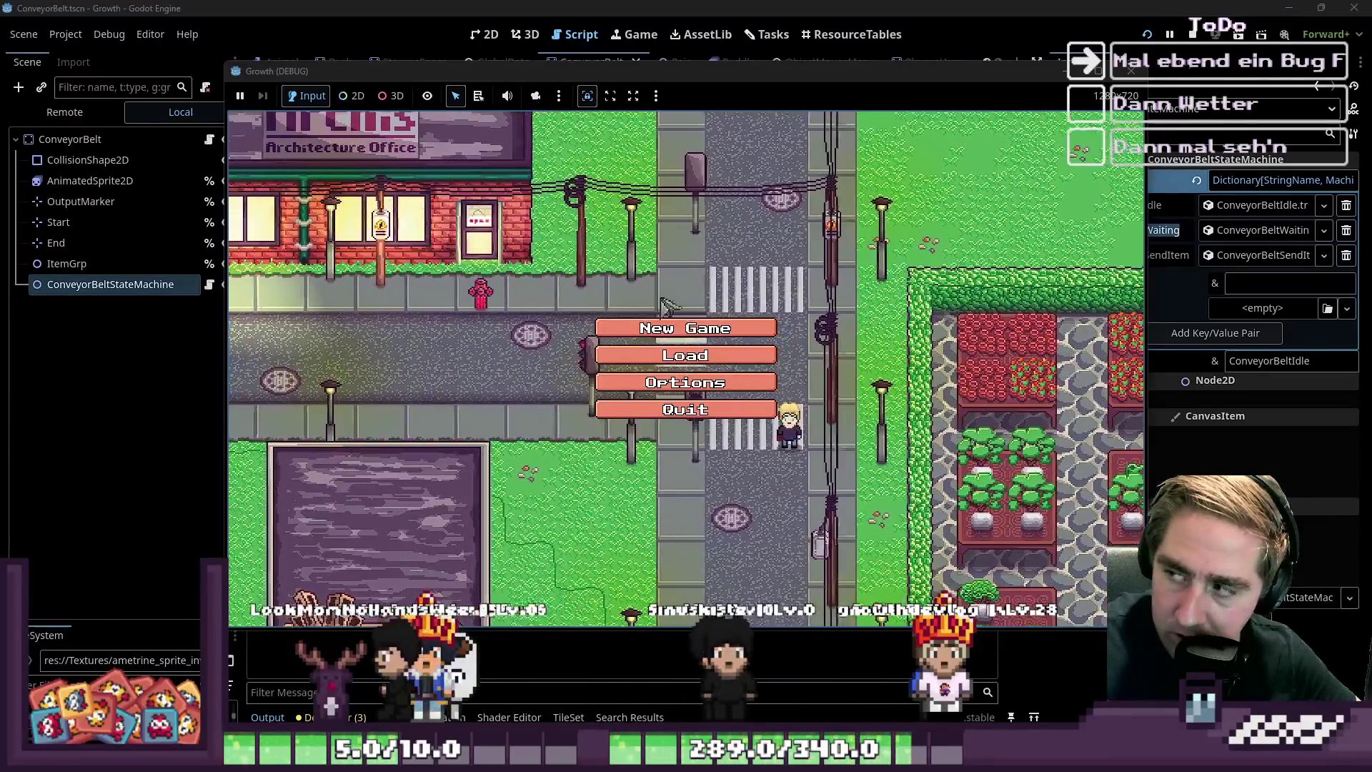
Start a new game named 'sad' and move an inventory item into the second hotbar slot
left_click(685, 329)
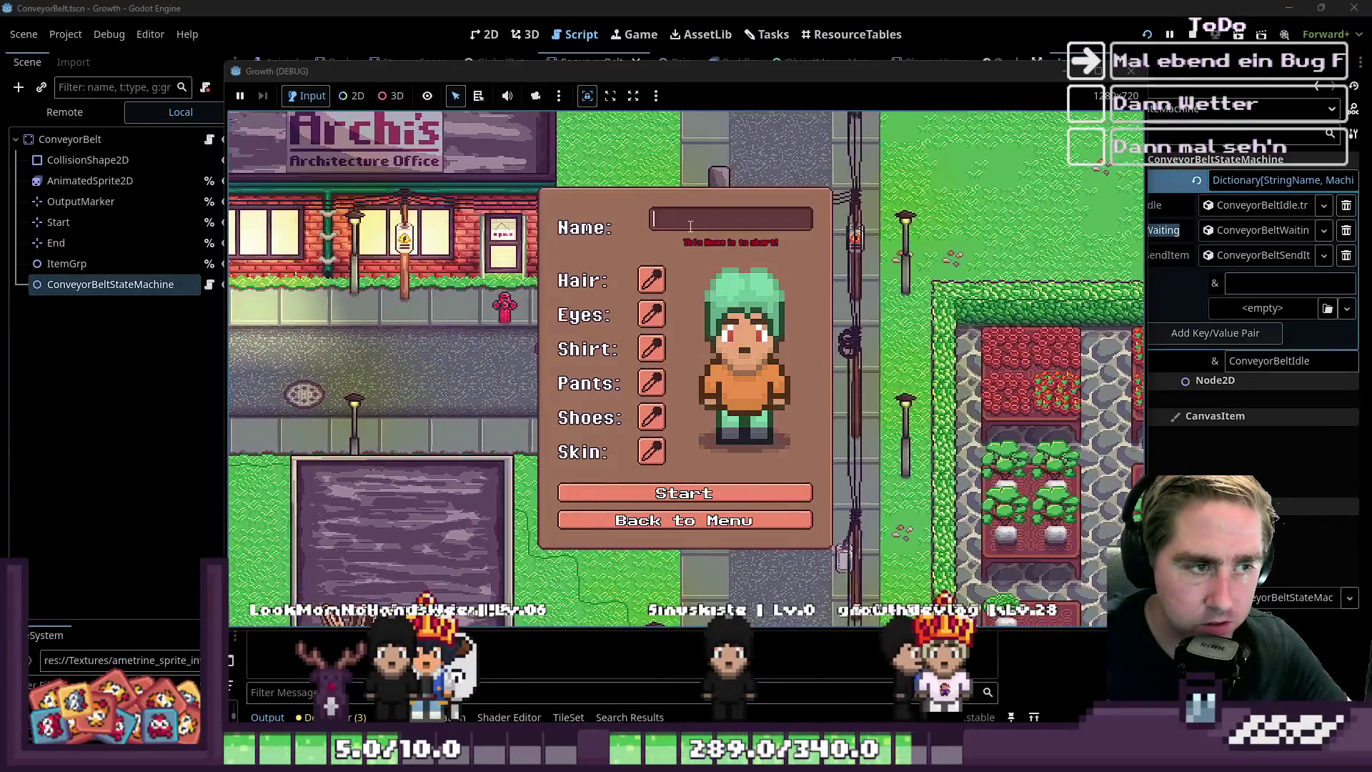
type("sad")
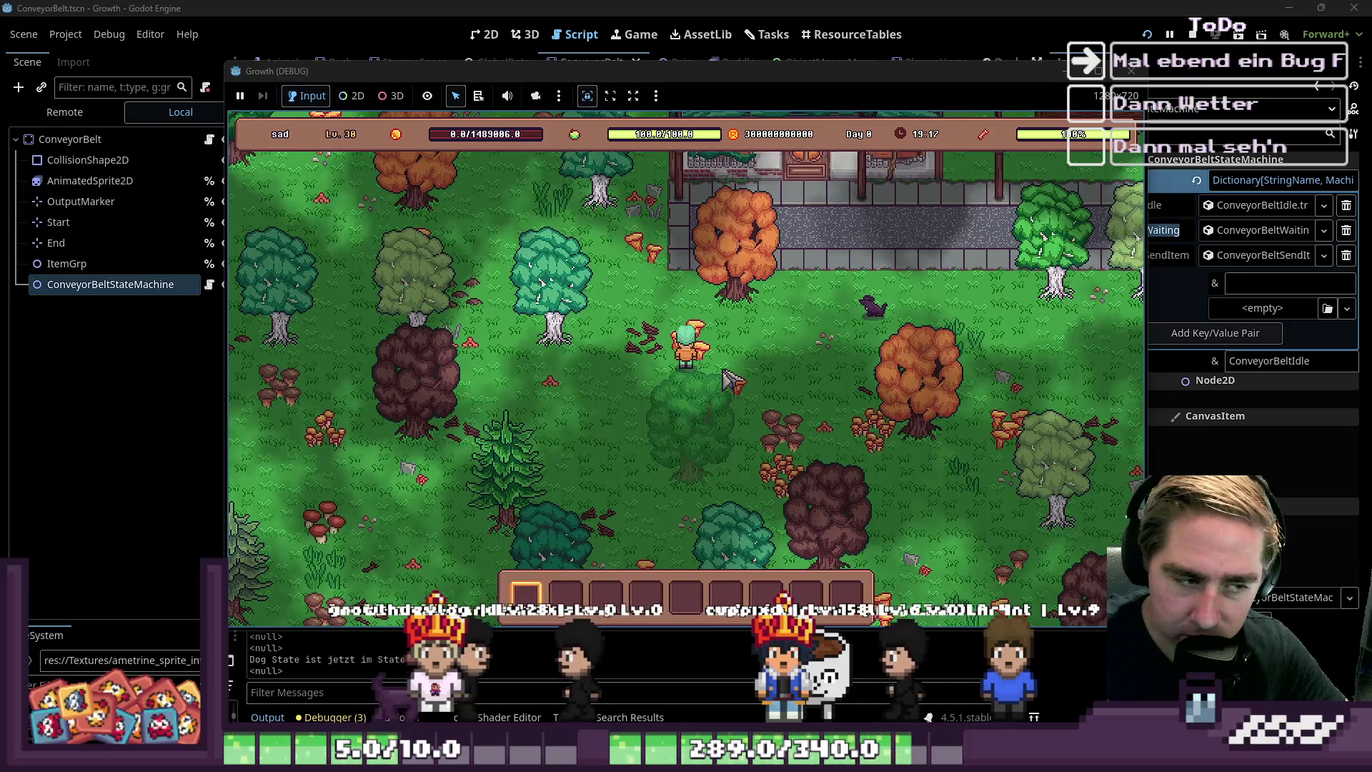
key("w")
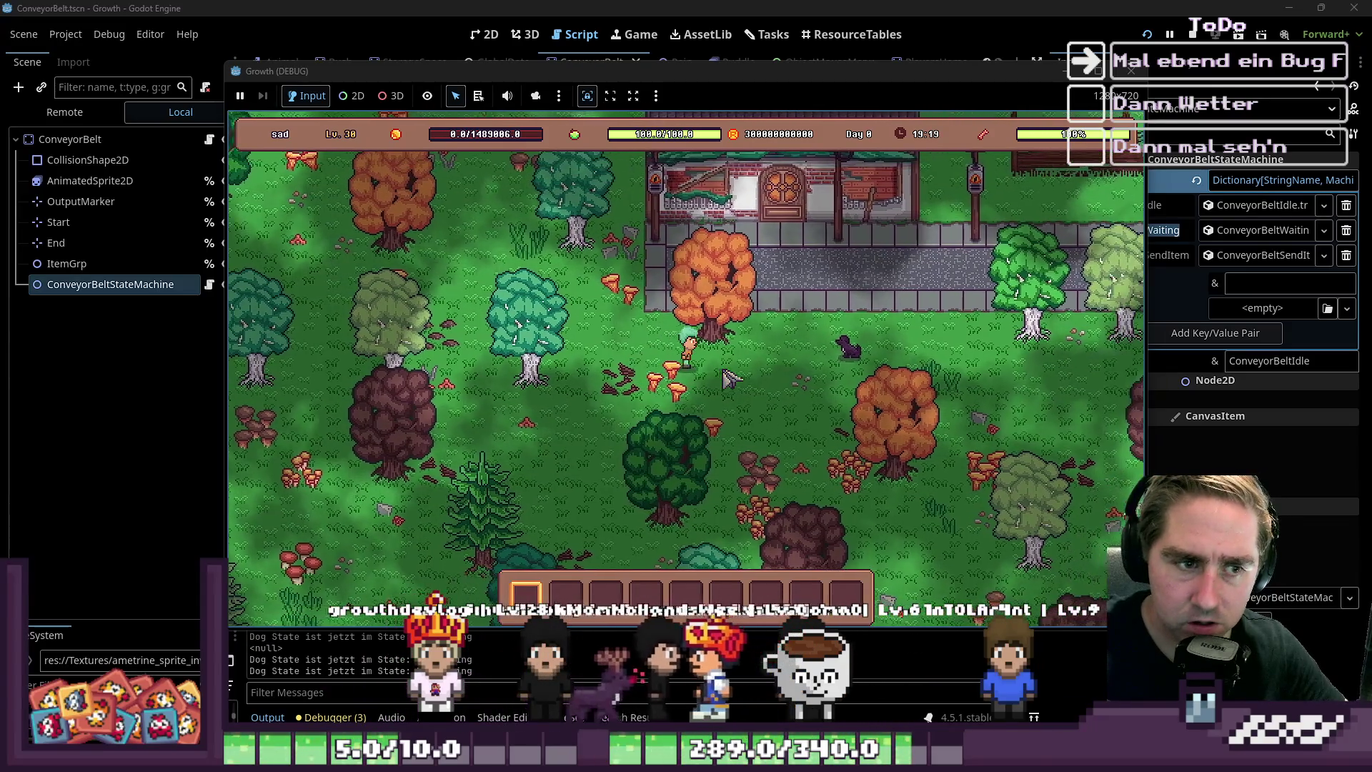
key("i")
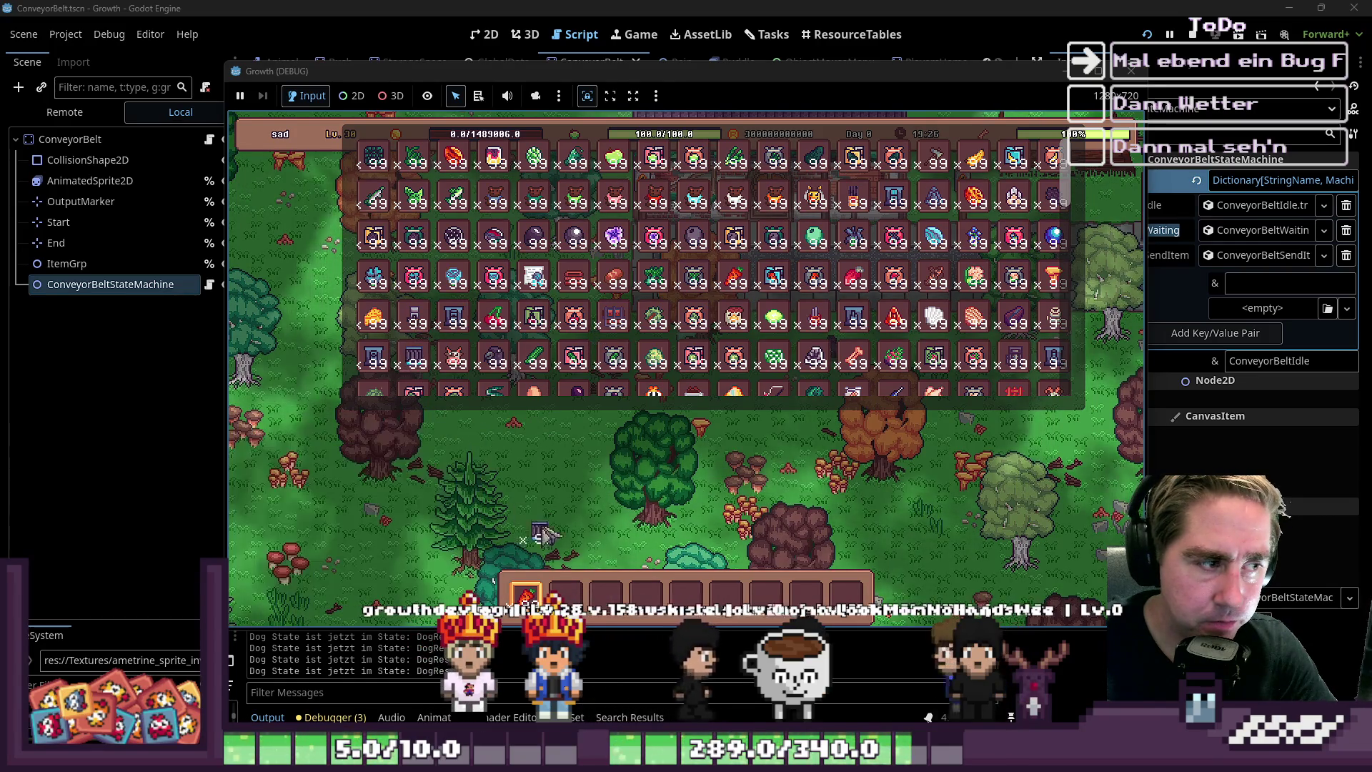
left_click(564, 594)
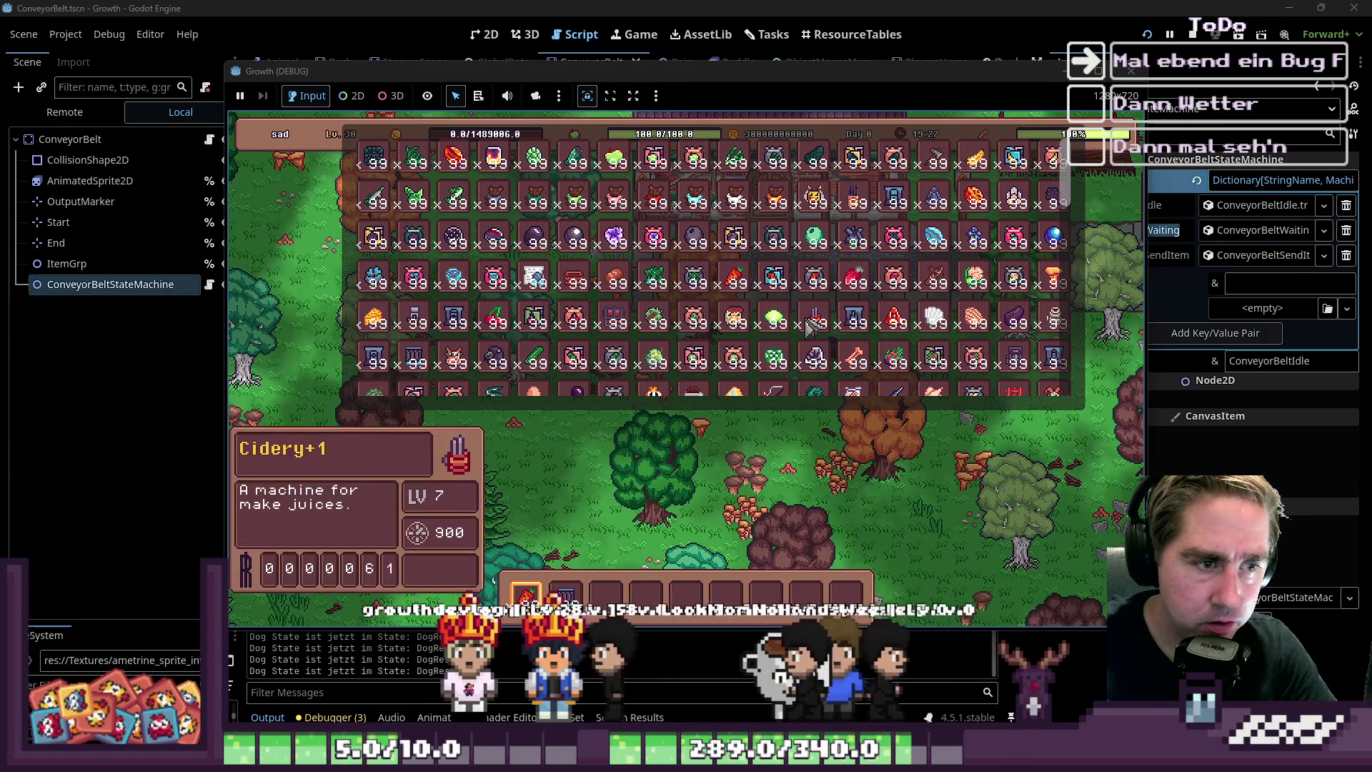
key("i")
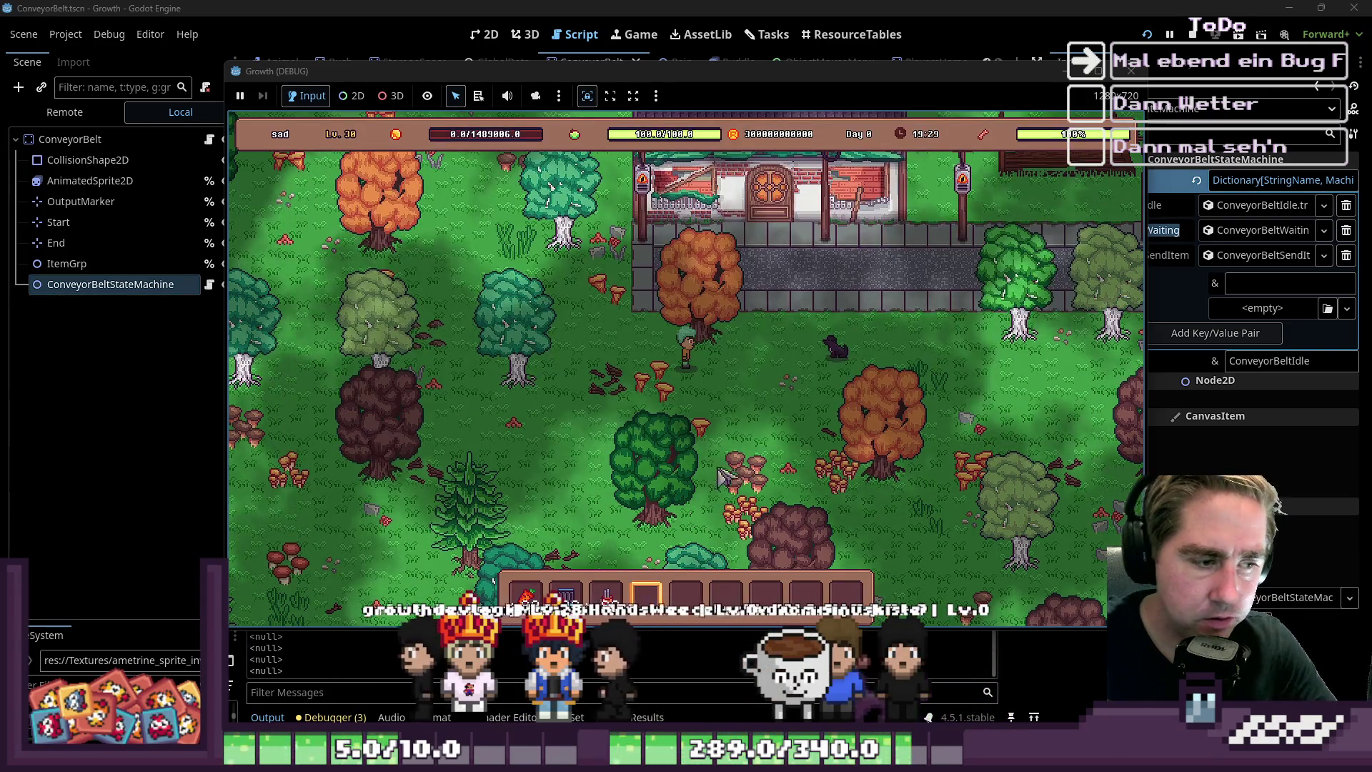
Place the machine and a conveyor belt segment from the hotbar in the world
key("1")
left_click(892, 318)
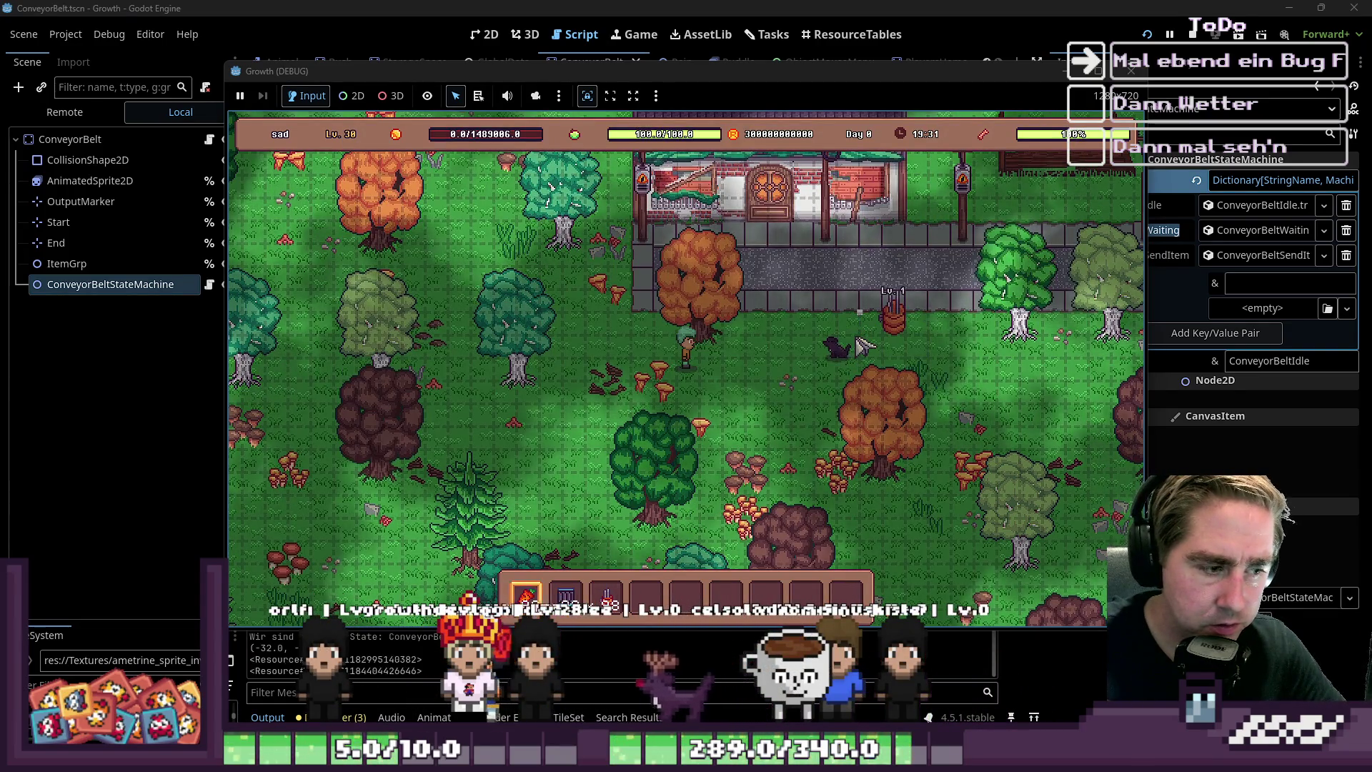
key("2")
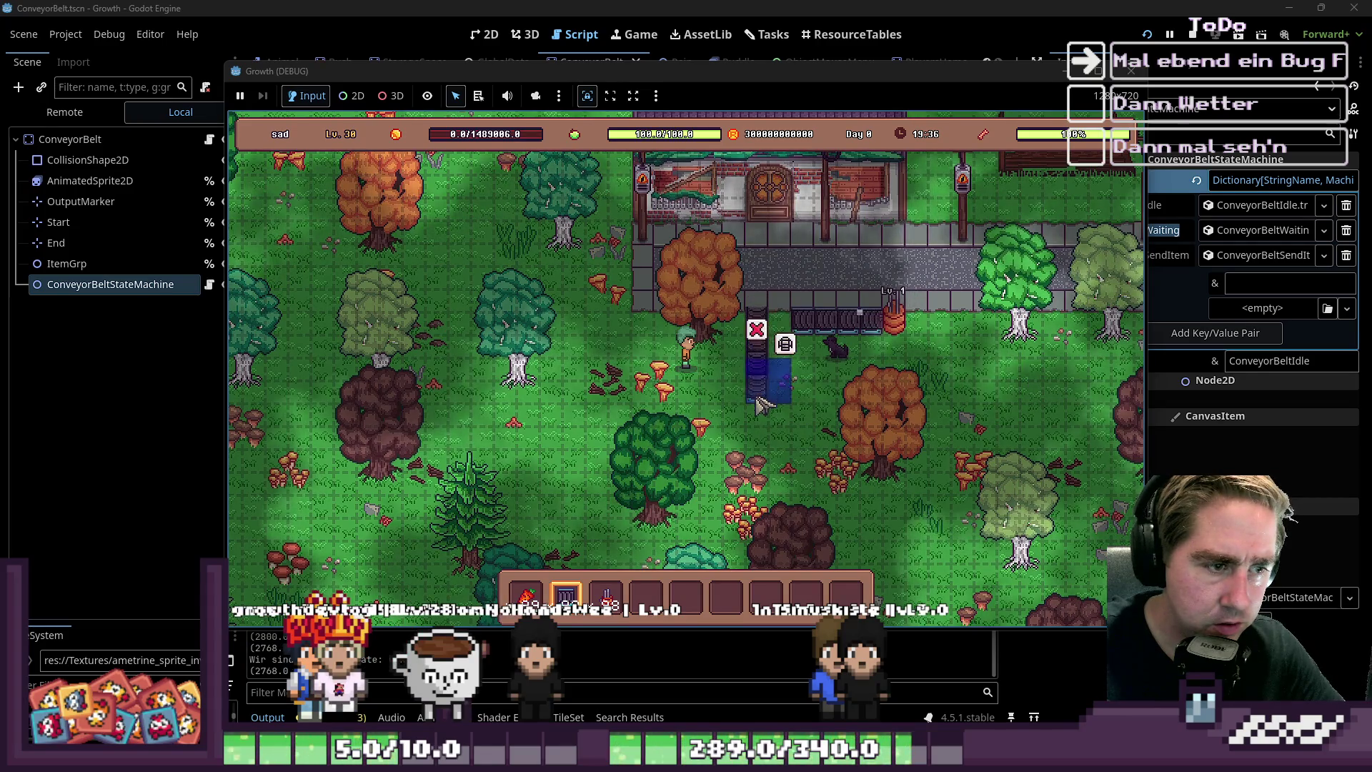
left_click(761, 404)
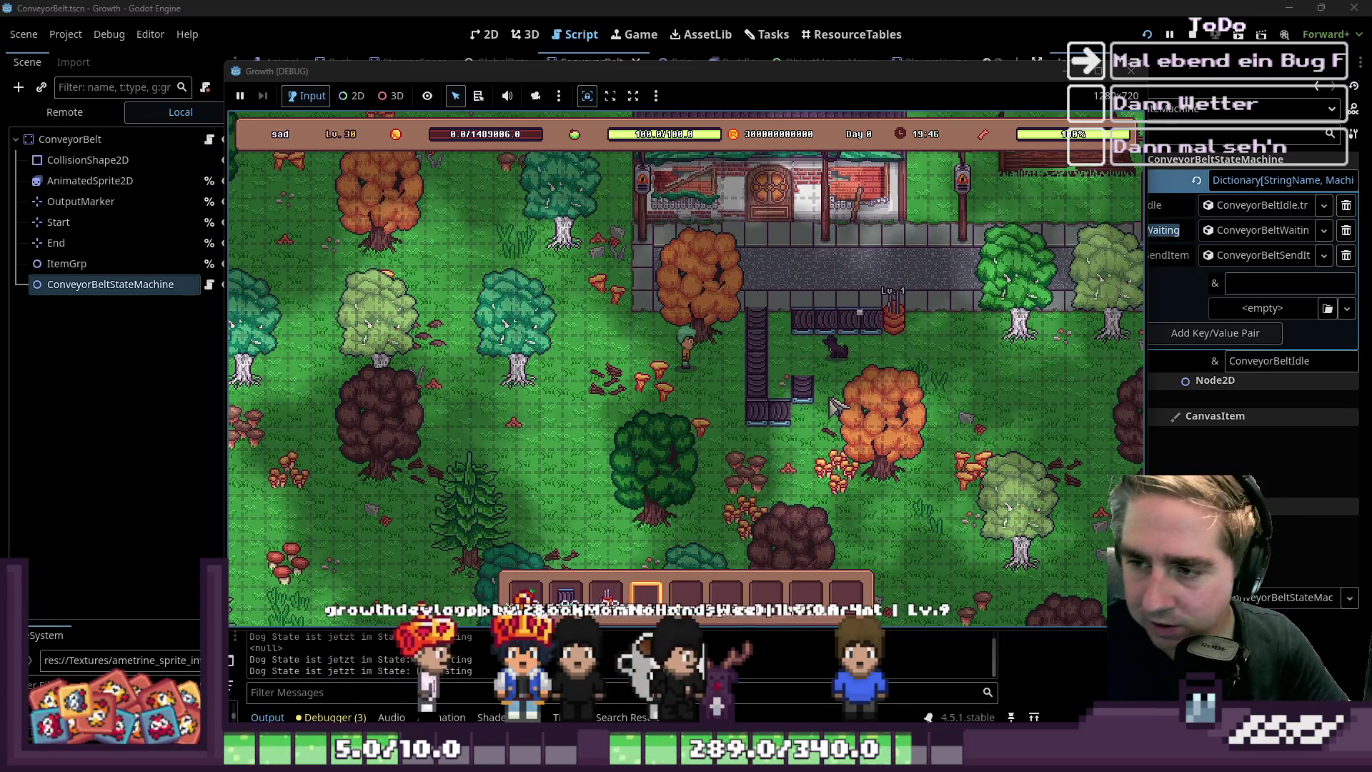
key("2")
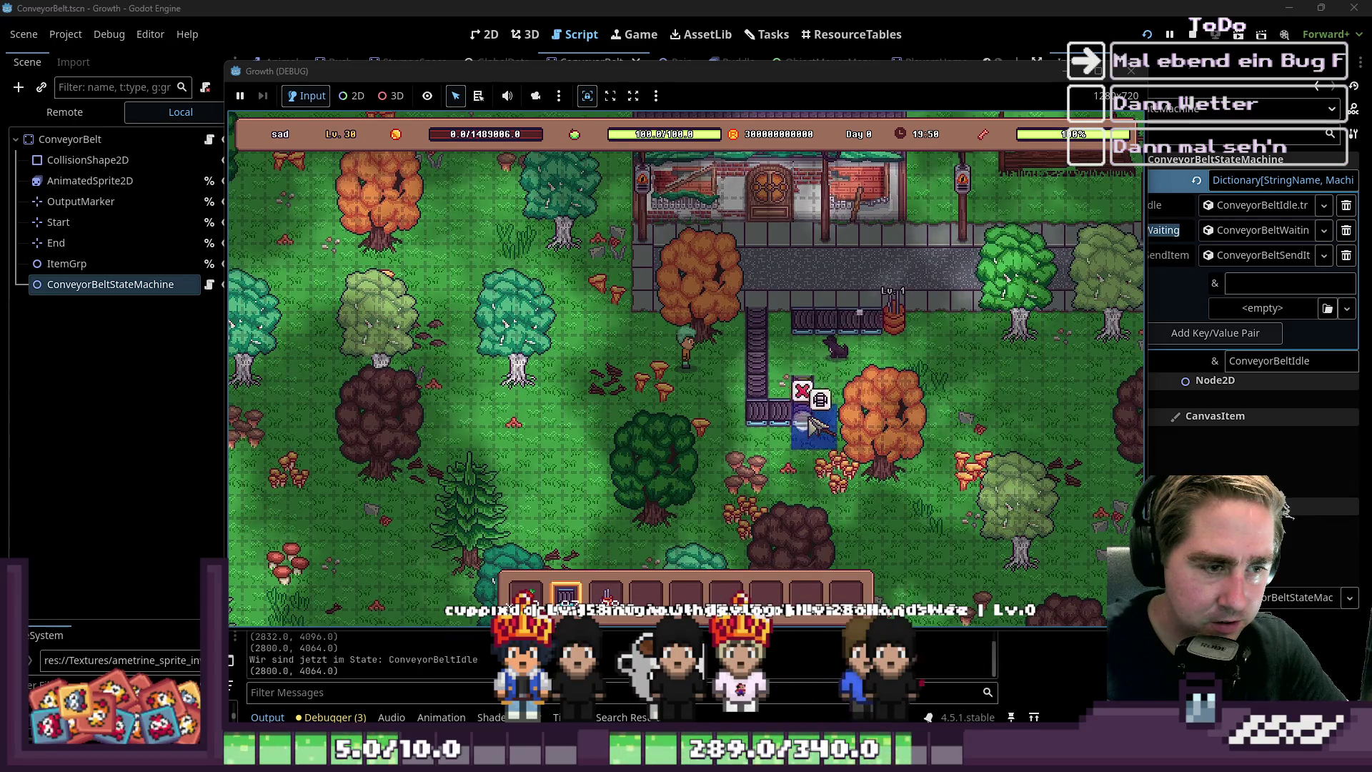
key("3")
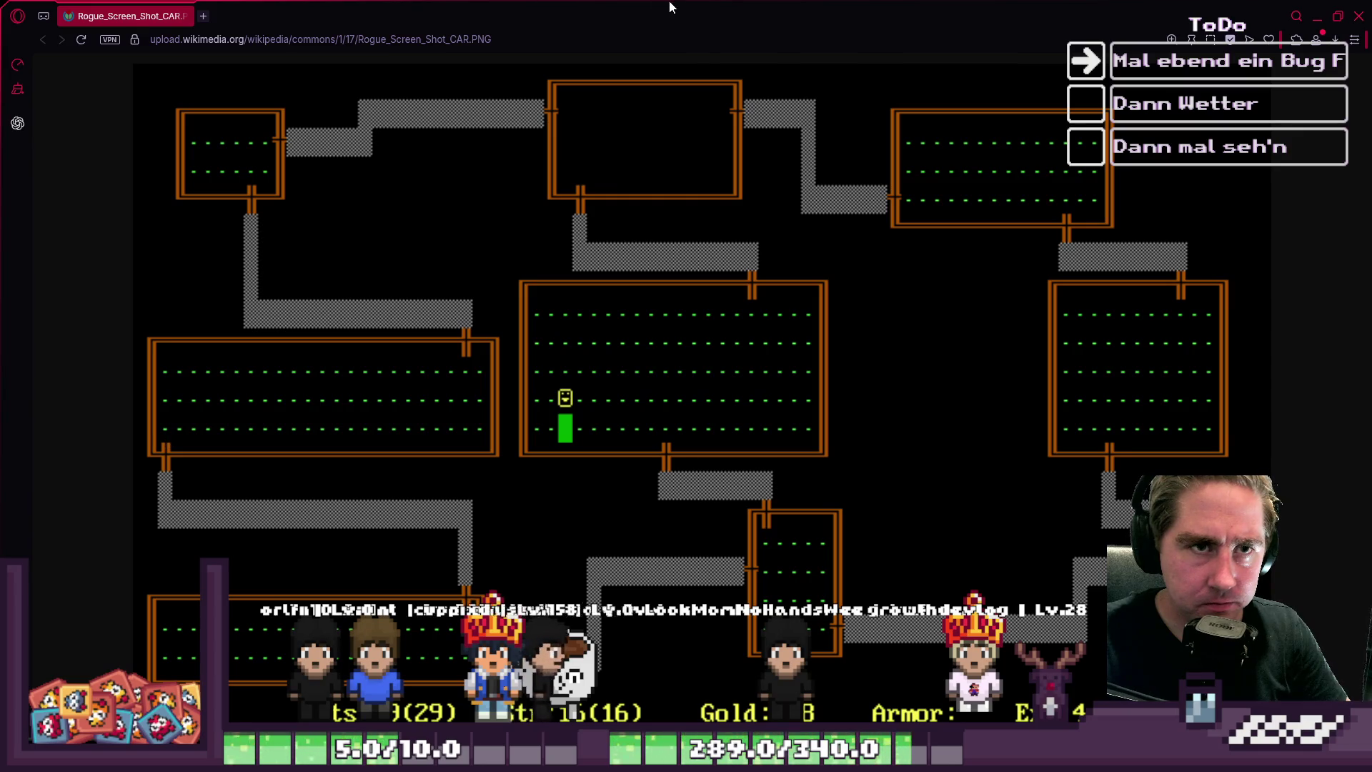
Drag the Opera GX window showing the Rogue screenshot down and aside to uncover Godot
left_click_drag(670, 6, 908, 225)
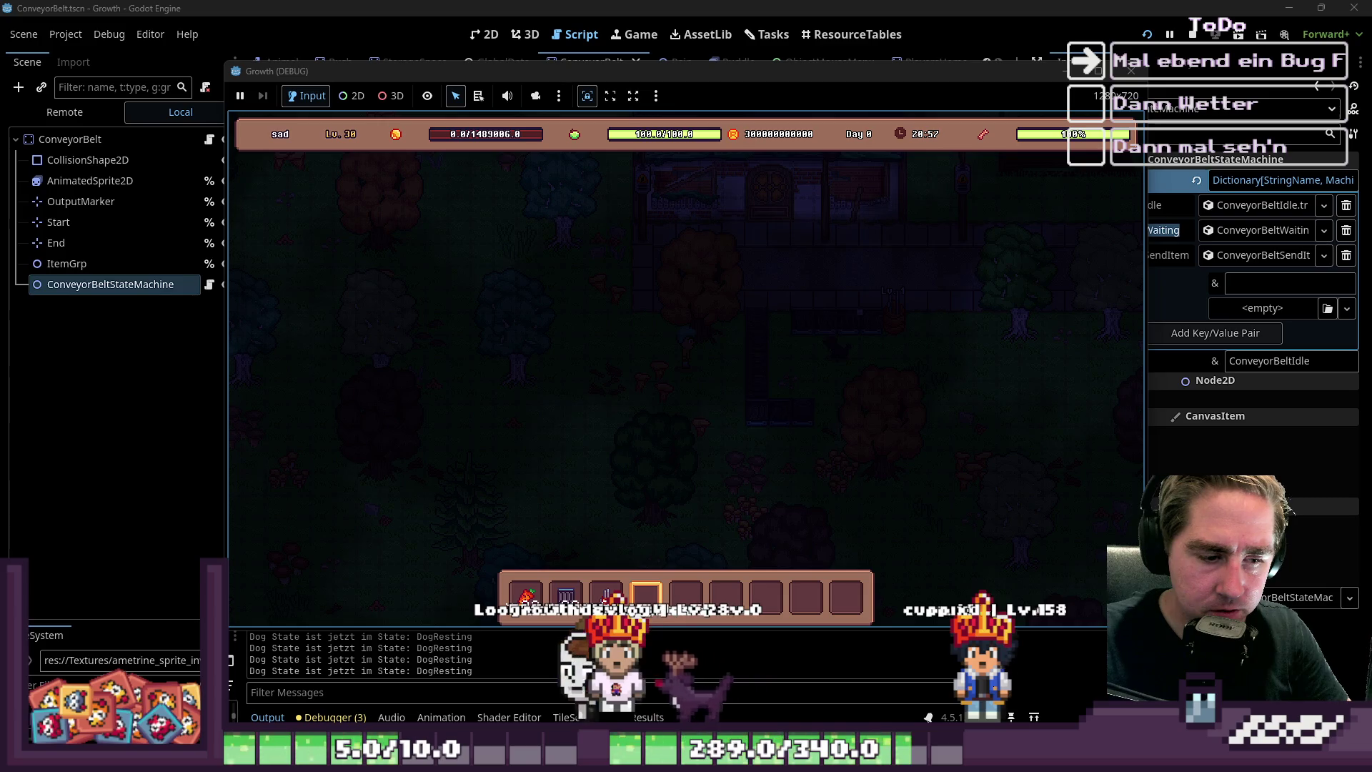
Leave the running Growth game and bring up the Opera GX window with the Rogue screenshot
mouse_move(807, 761)
mouse_move(799, 689)
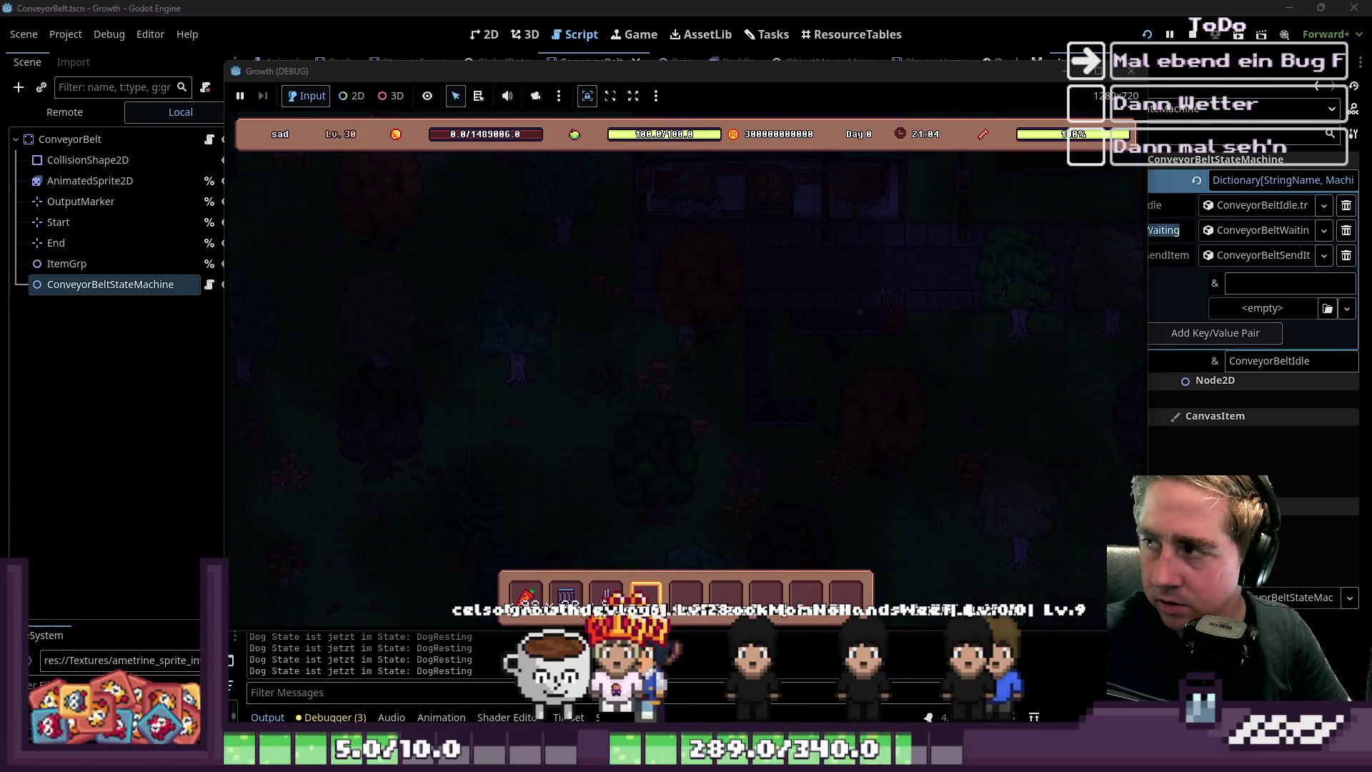
key("alt+Tab")
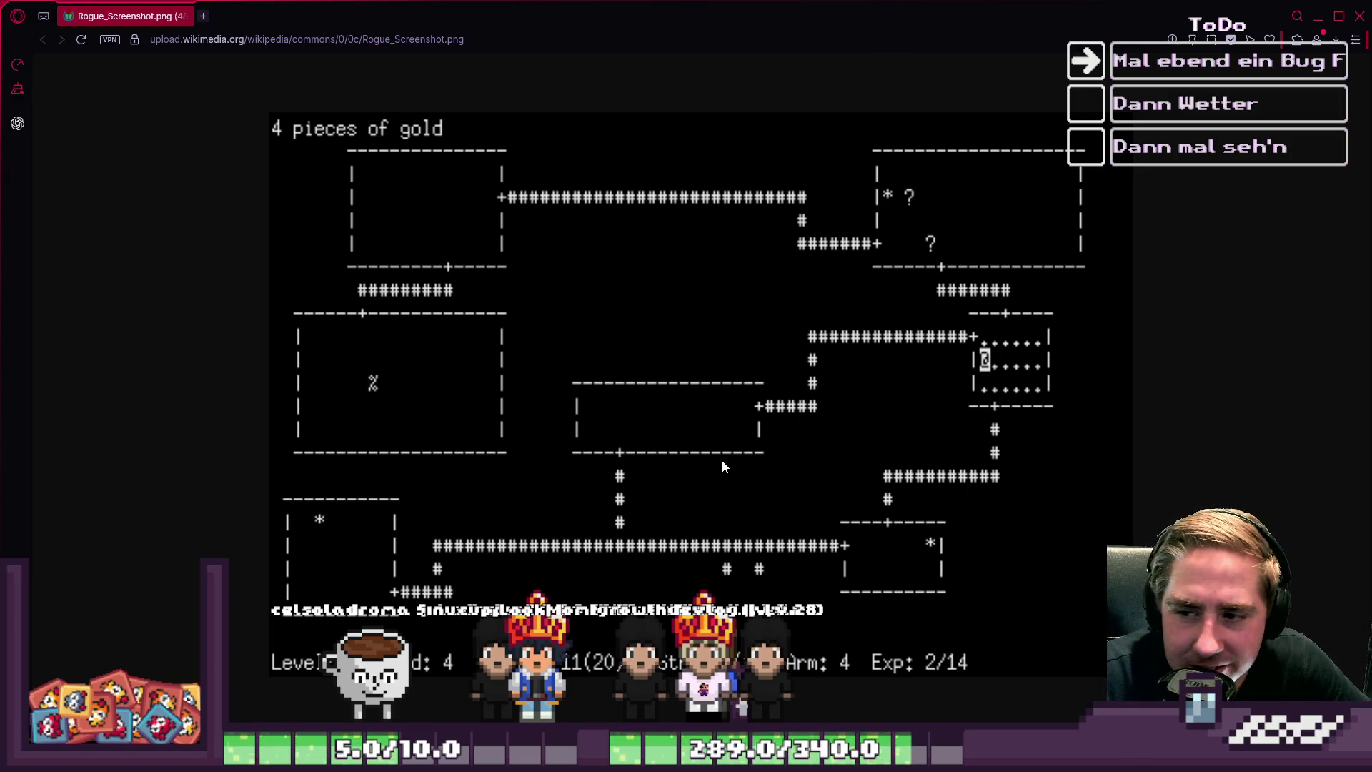
Drag the Opera GX window down-right until it is mostly off-screen, revealing the Godot editor
mouse_move(771, 9)
left_mouse_down()
mouse_move(1240, 399)
mouse_move(1371, 564)
left_mouse_up()
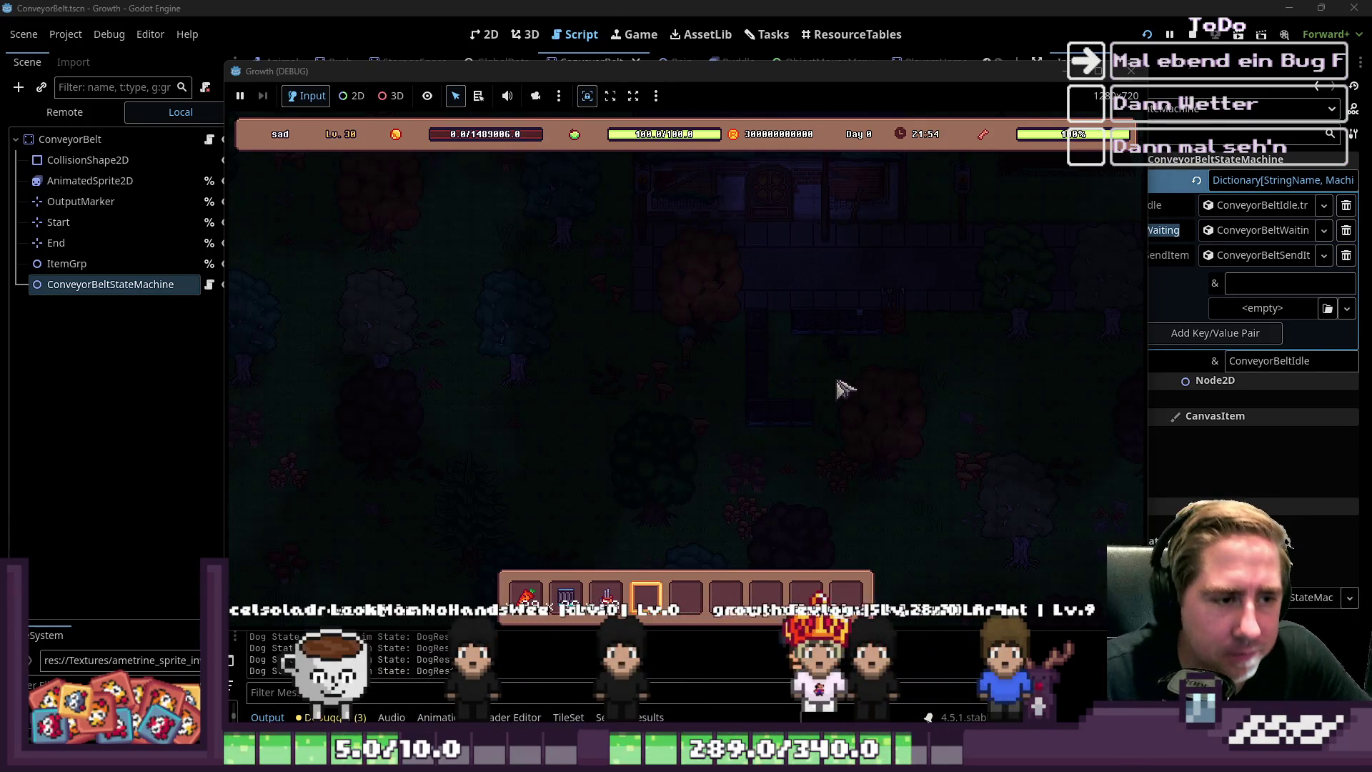
Open the Cidery panel and drop the 99-carrot stack into its input slot
scroll(846, 391, "up", 2)
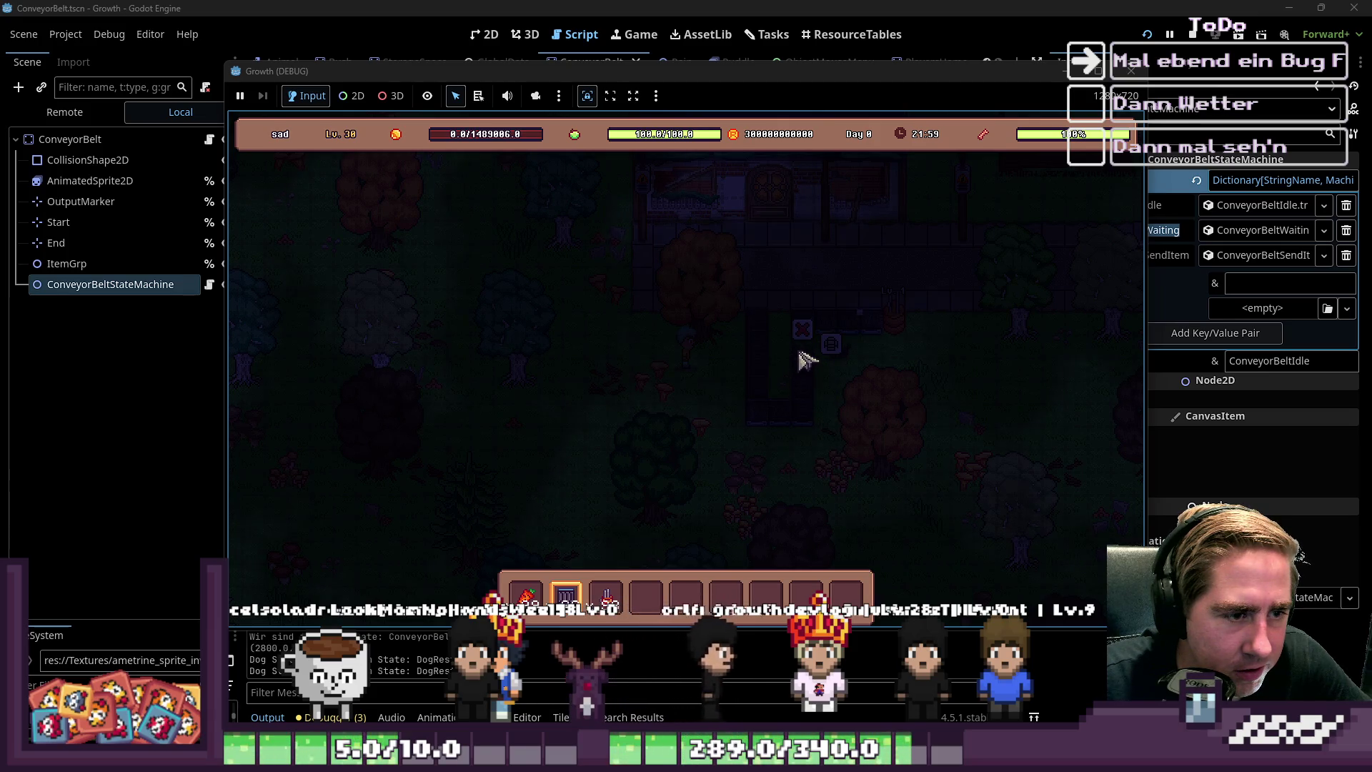
key("1")
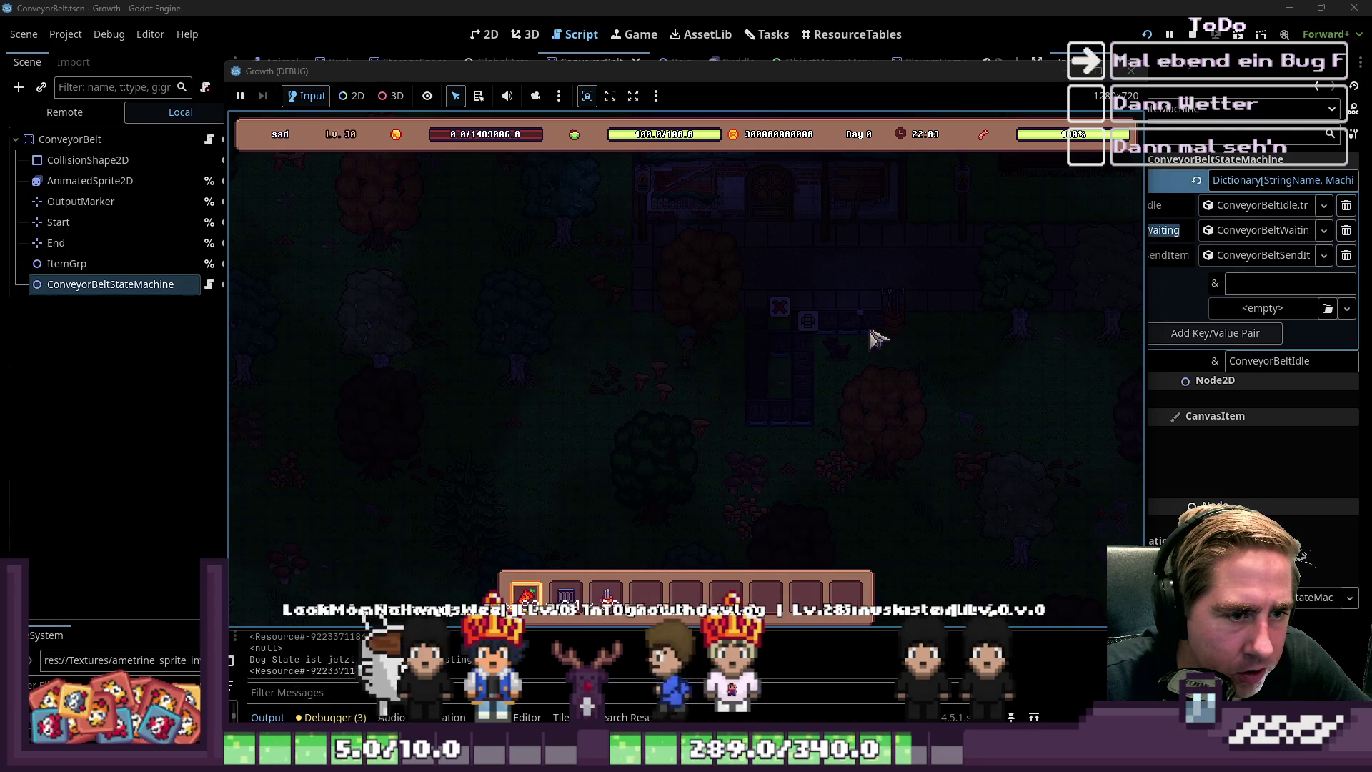
left_click(934, 331)
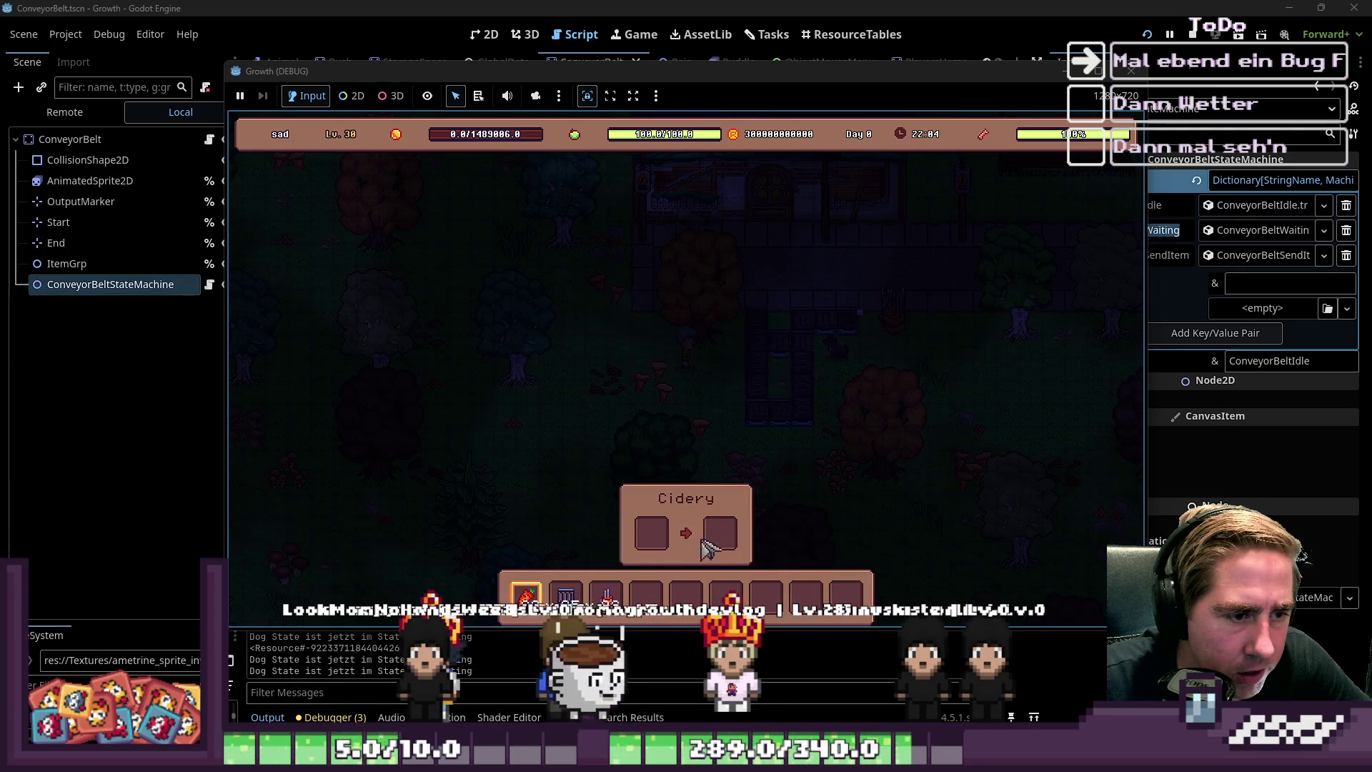
left_click(526, 594)
left_click(526, 593)
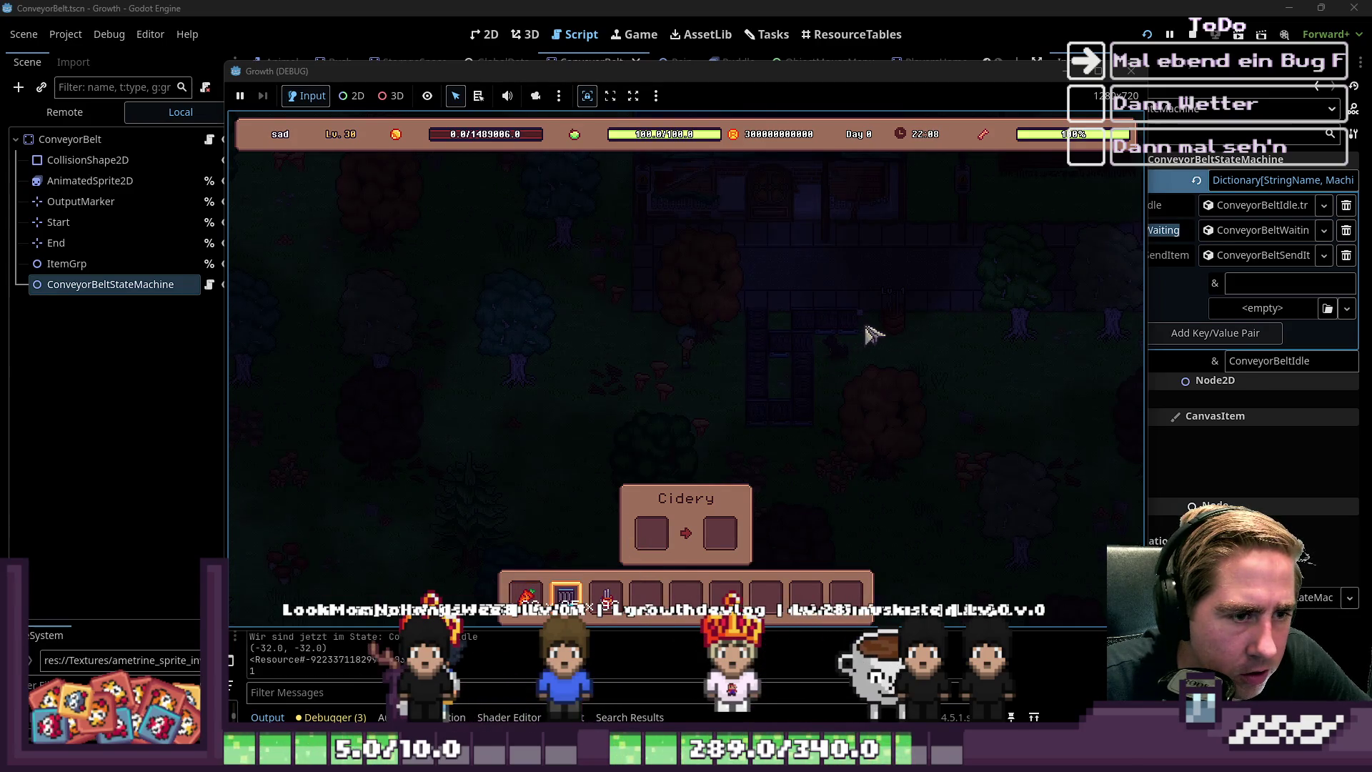
key("4")
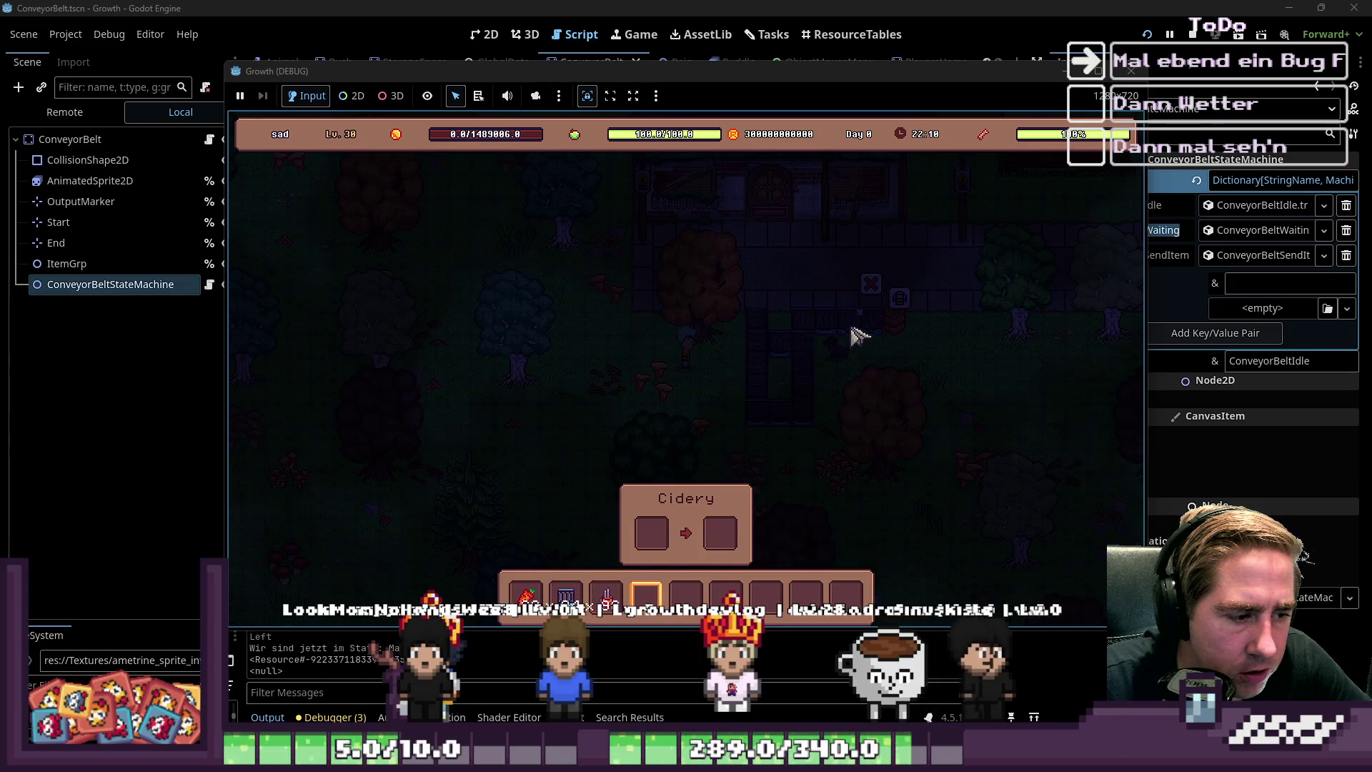
mouse_move(917, 347)
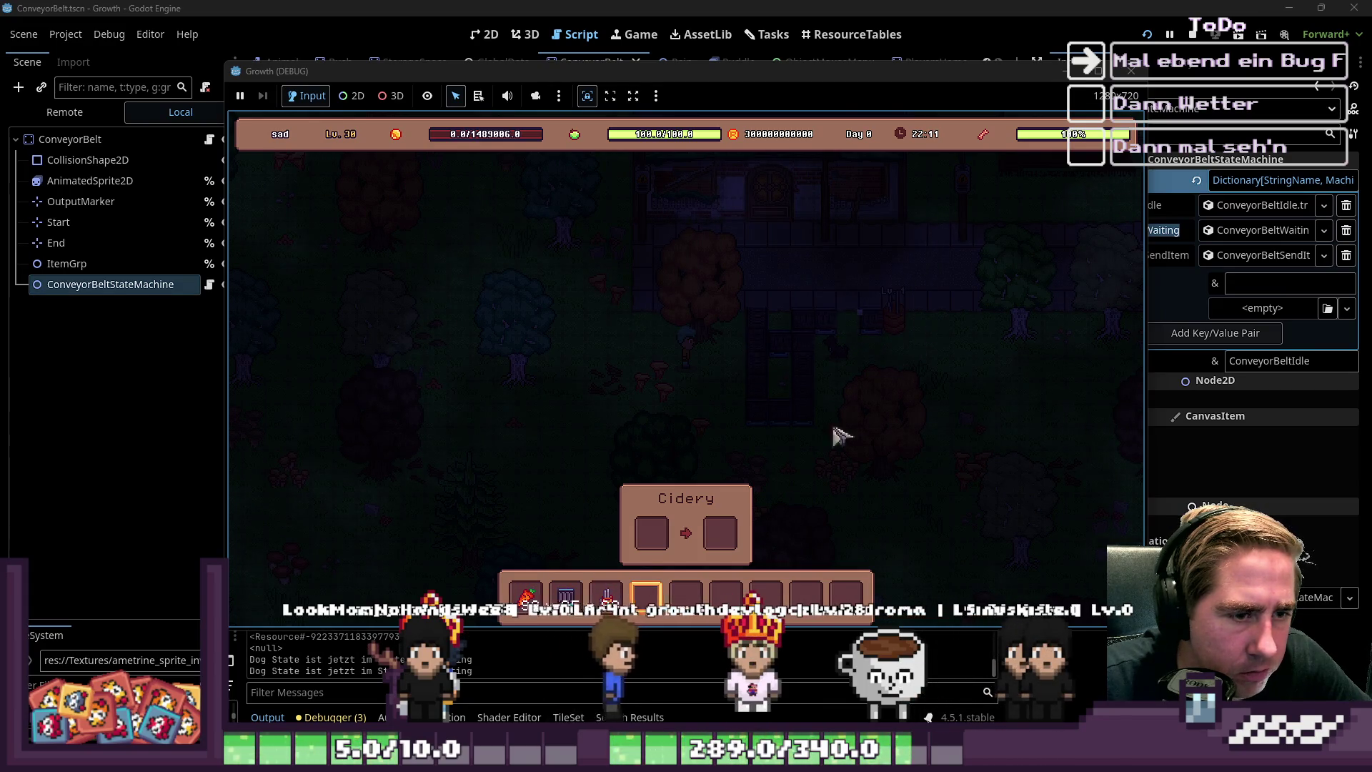
left_click(526, 594)
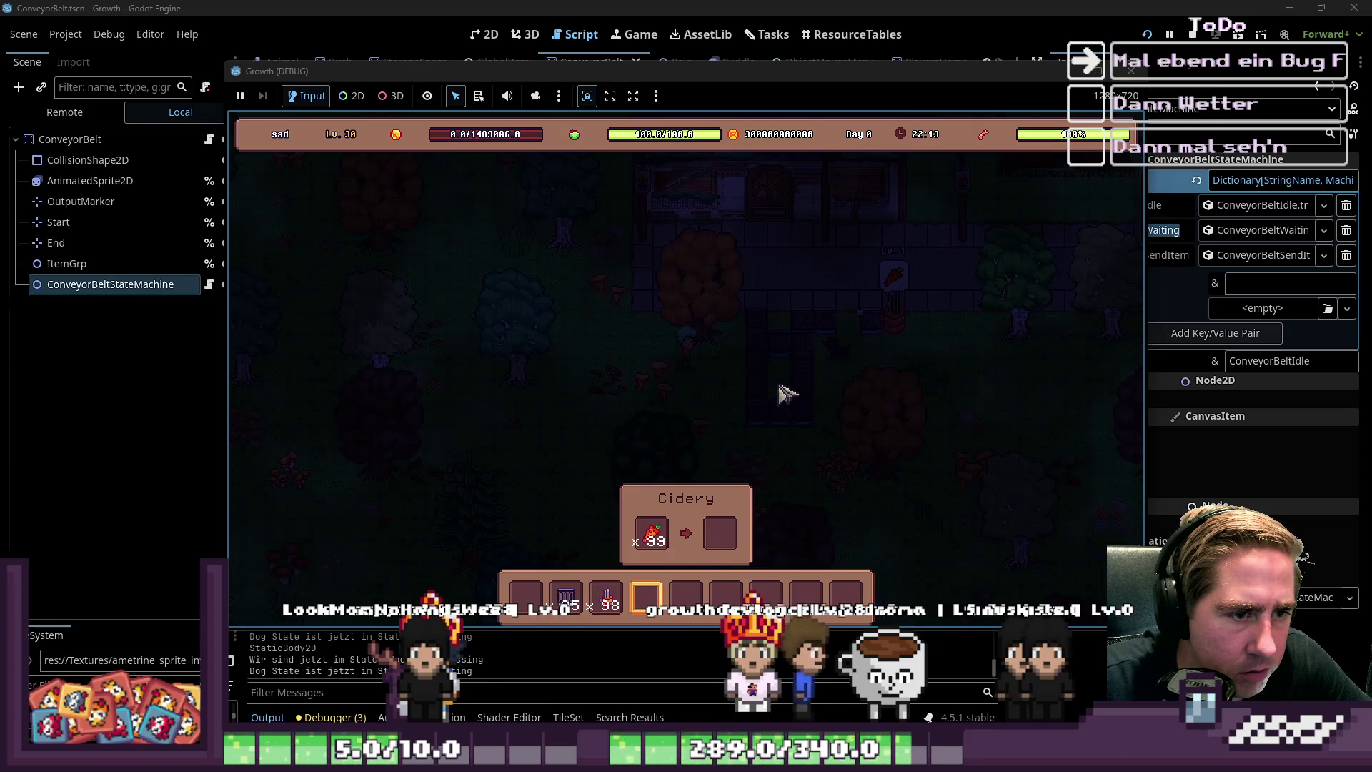
Cycle hotbar slots 2, 1, 2 while the Cidery works its carrots down to 69
key("2")
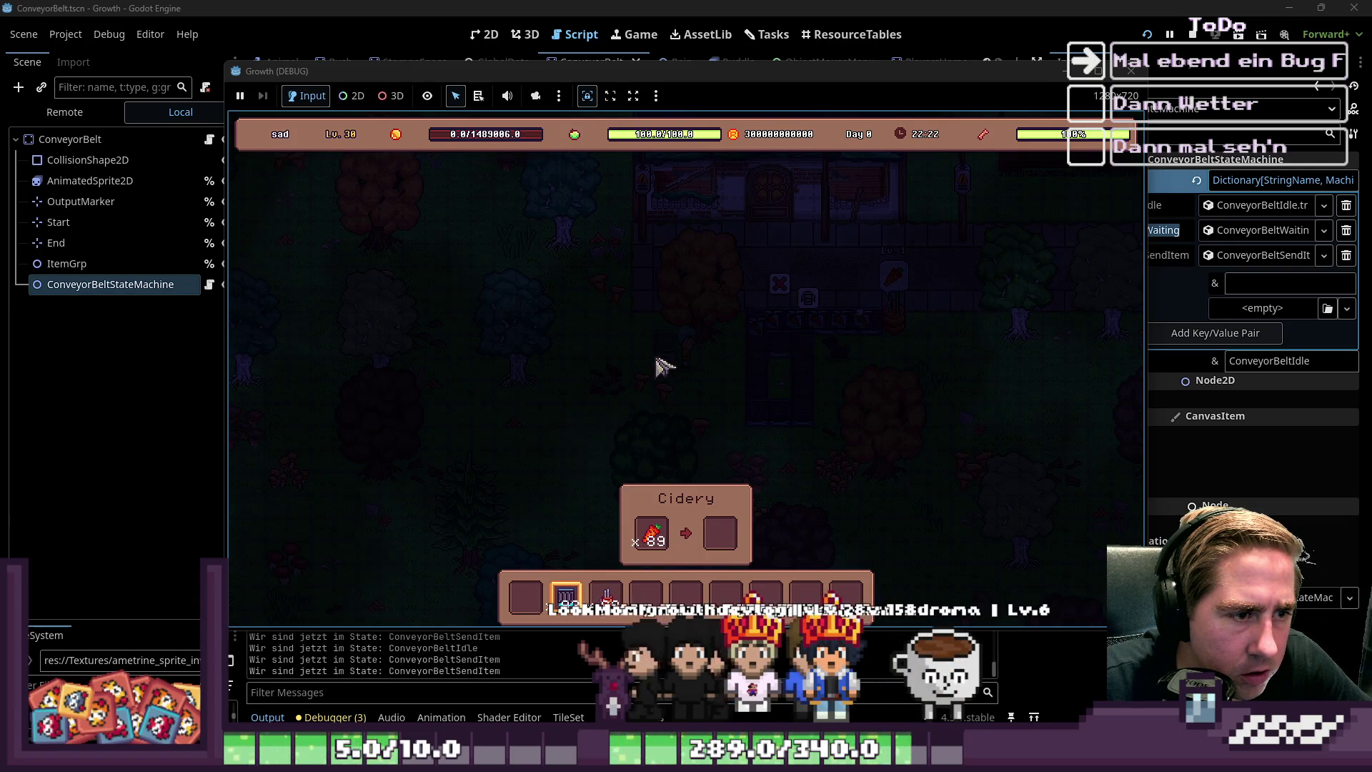
key("1")
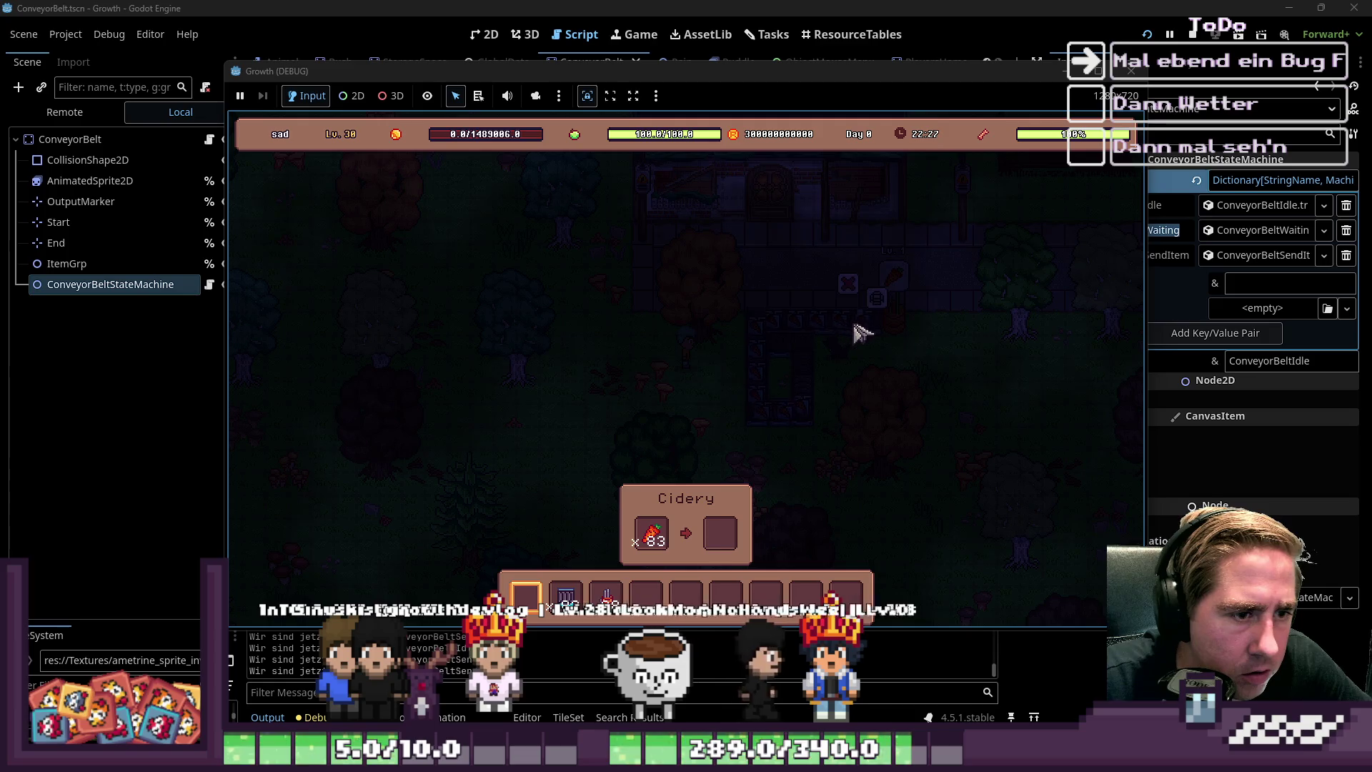
key("2")
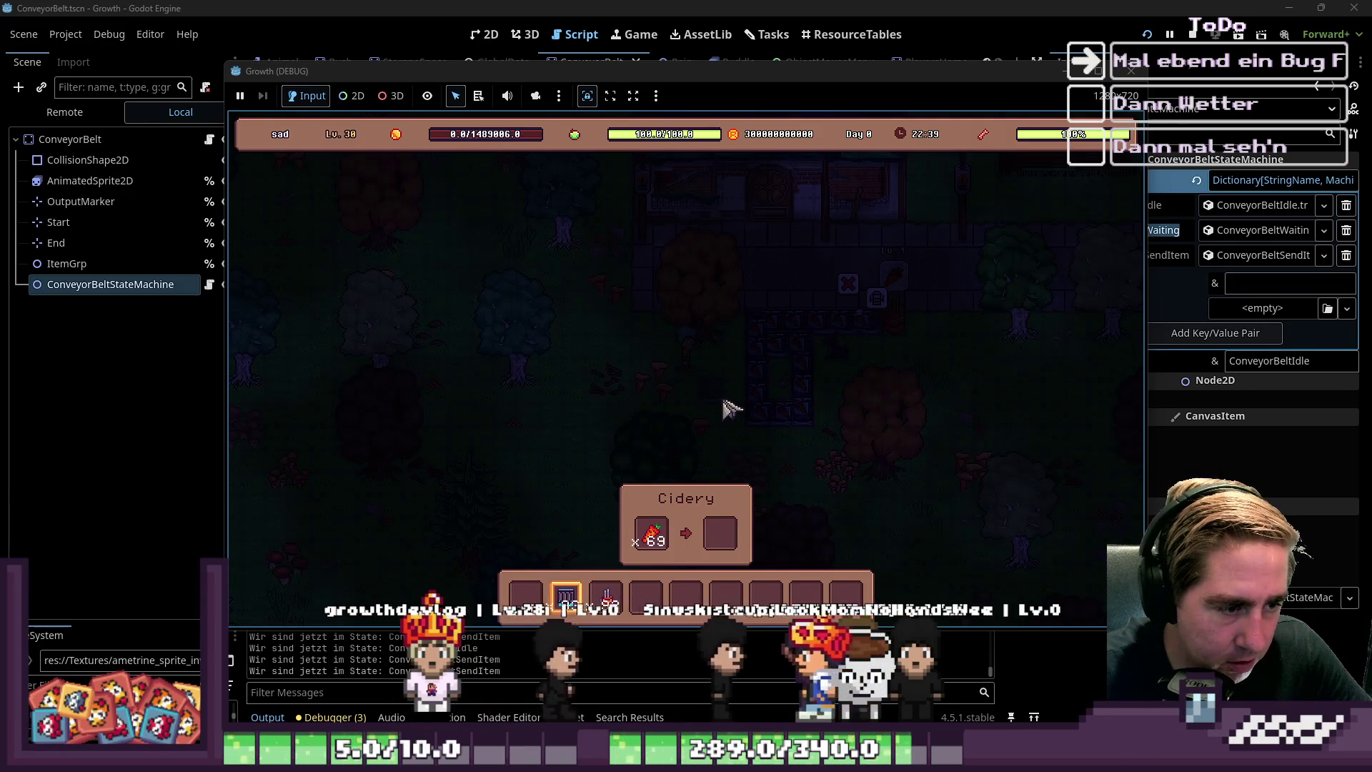
Split half the Cidery's carrots into hotbar slot 4, return the 33 carrots, then close the panel
right_click(651, 533)
left_click(652, 592)
scroll(652, 588, "up", 1)
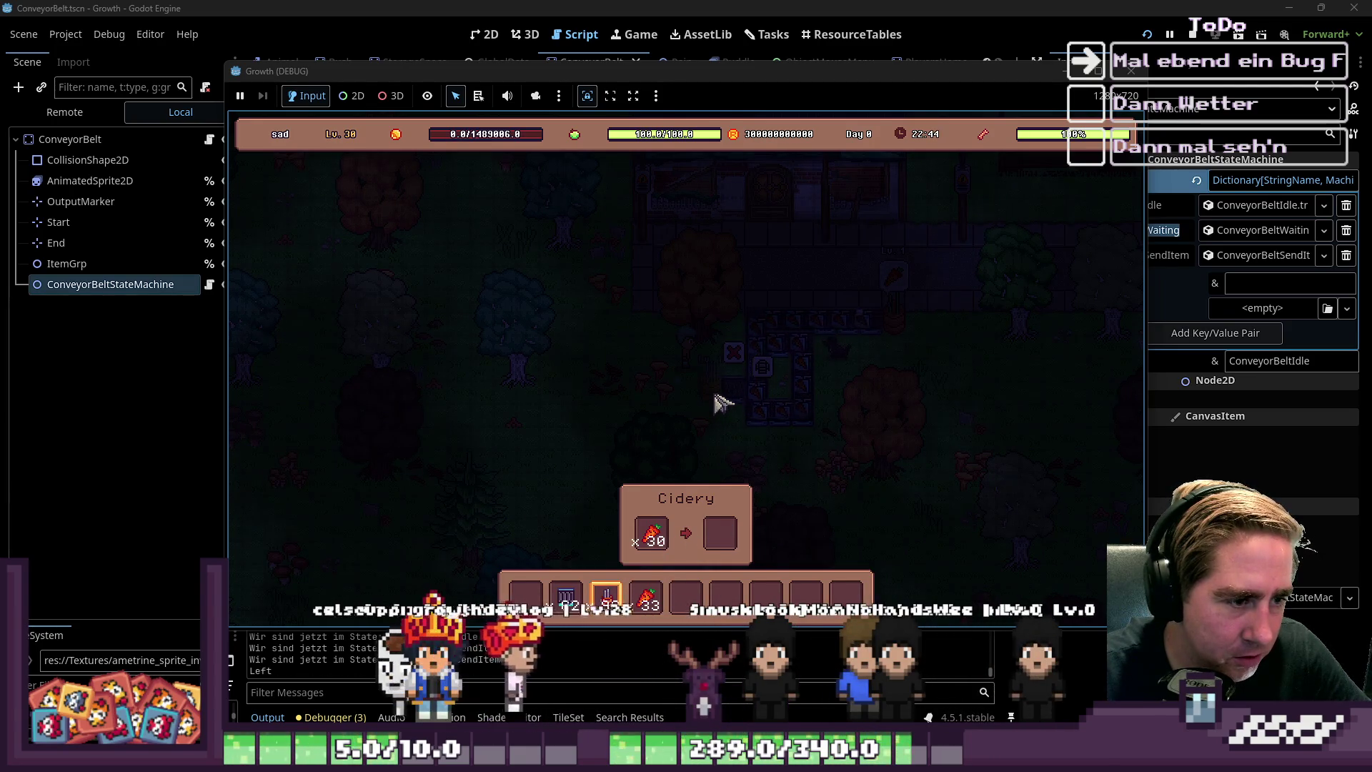
scroll(671, 452, "up", 1)
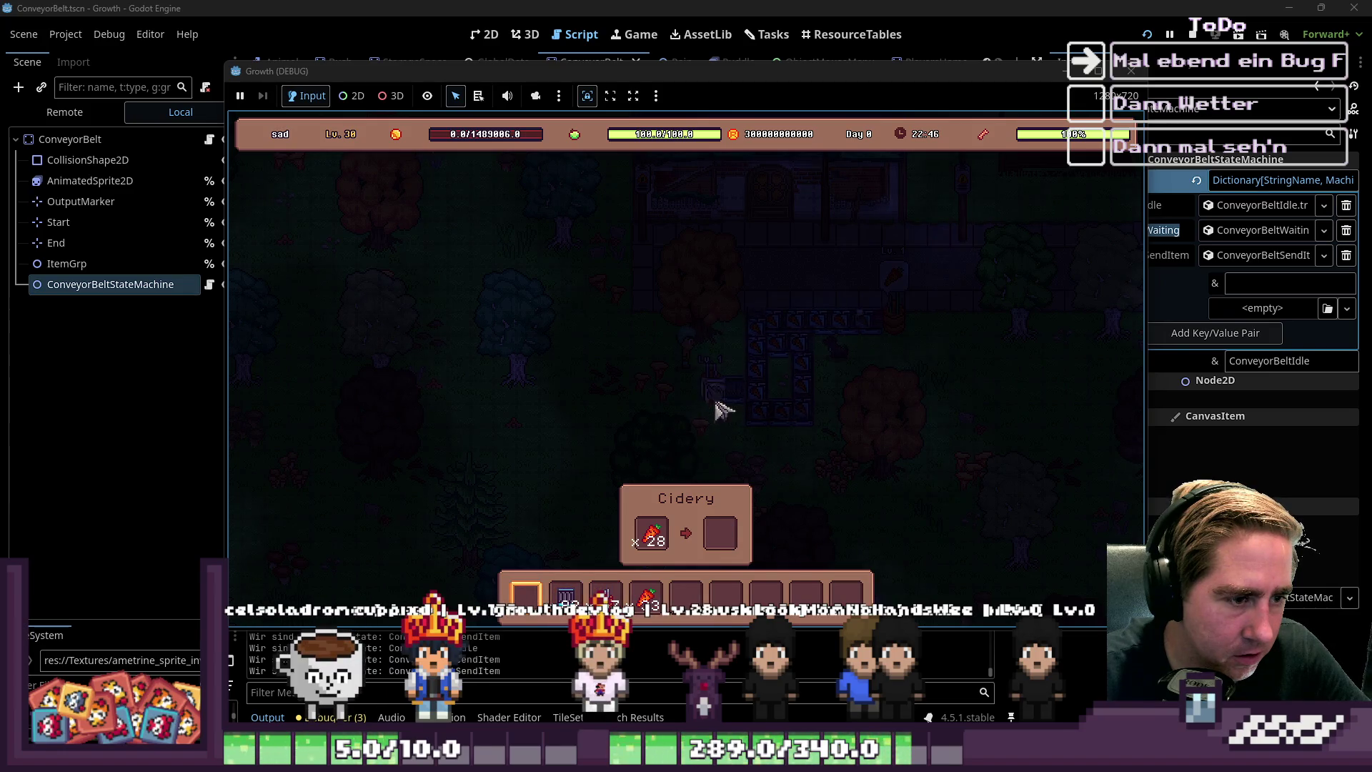
left_click(652, 543)
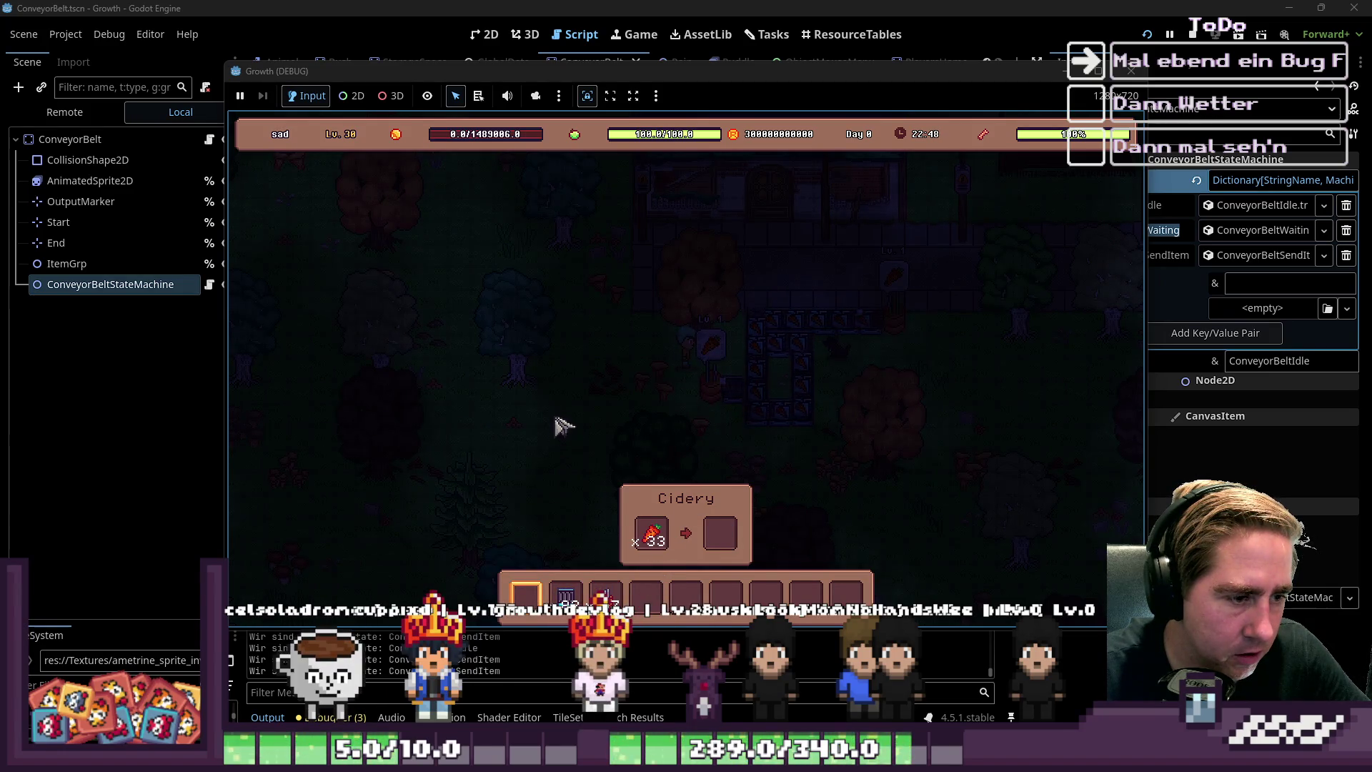
key("e")
key("e")
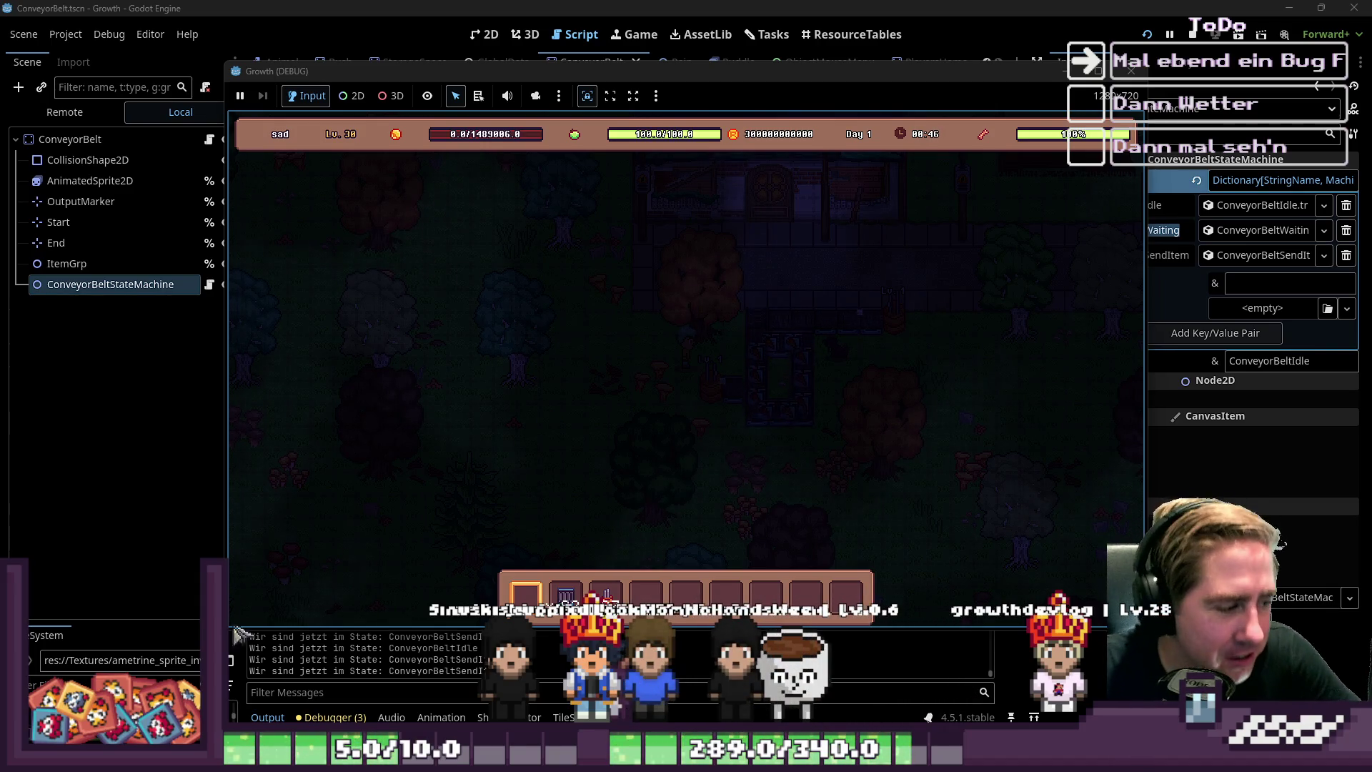
Filter the FileSystem for 'ostrich' and open Ostrich.png from Textures in Aseprite
left_click(163, 618)
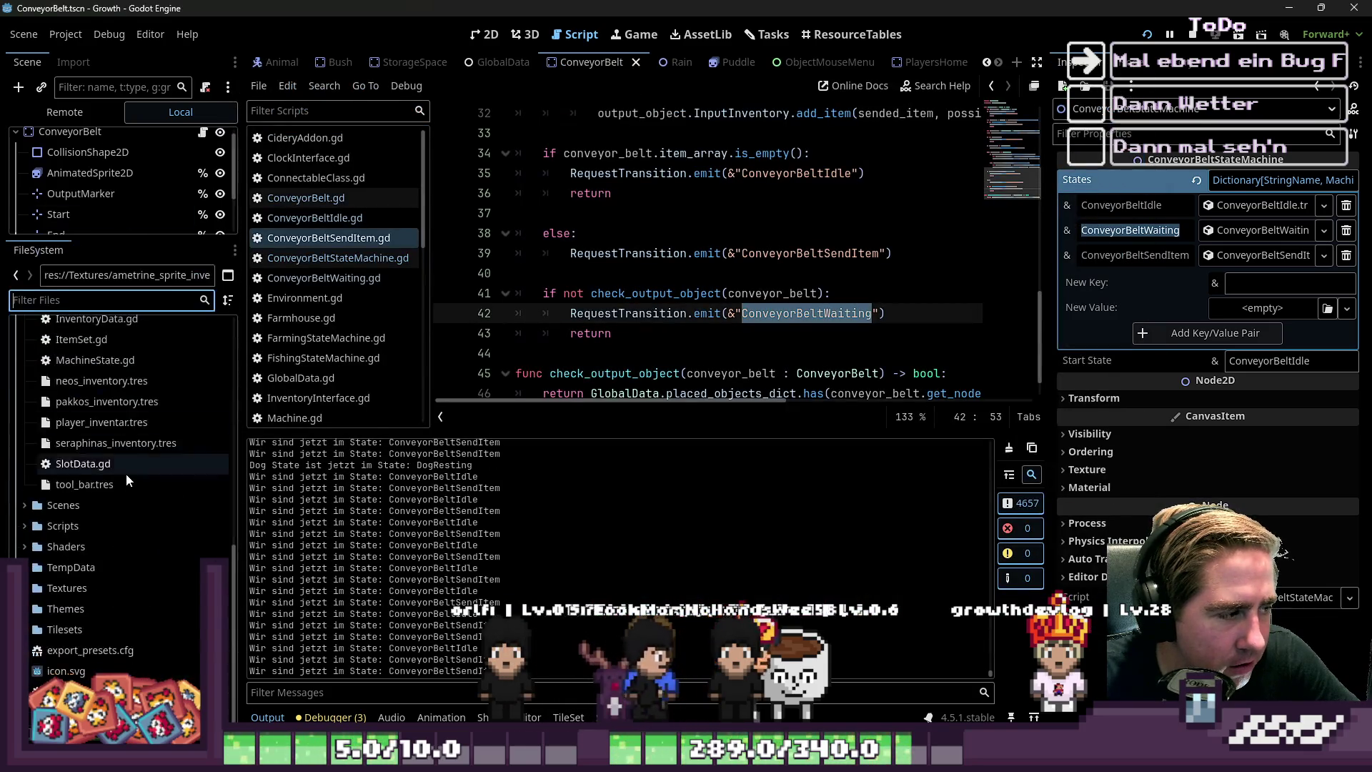
scroll(107, 500, "up", 3)
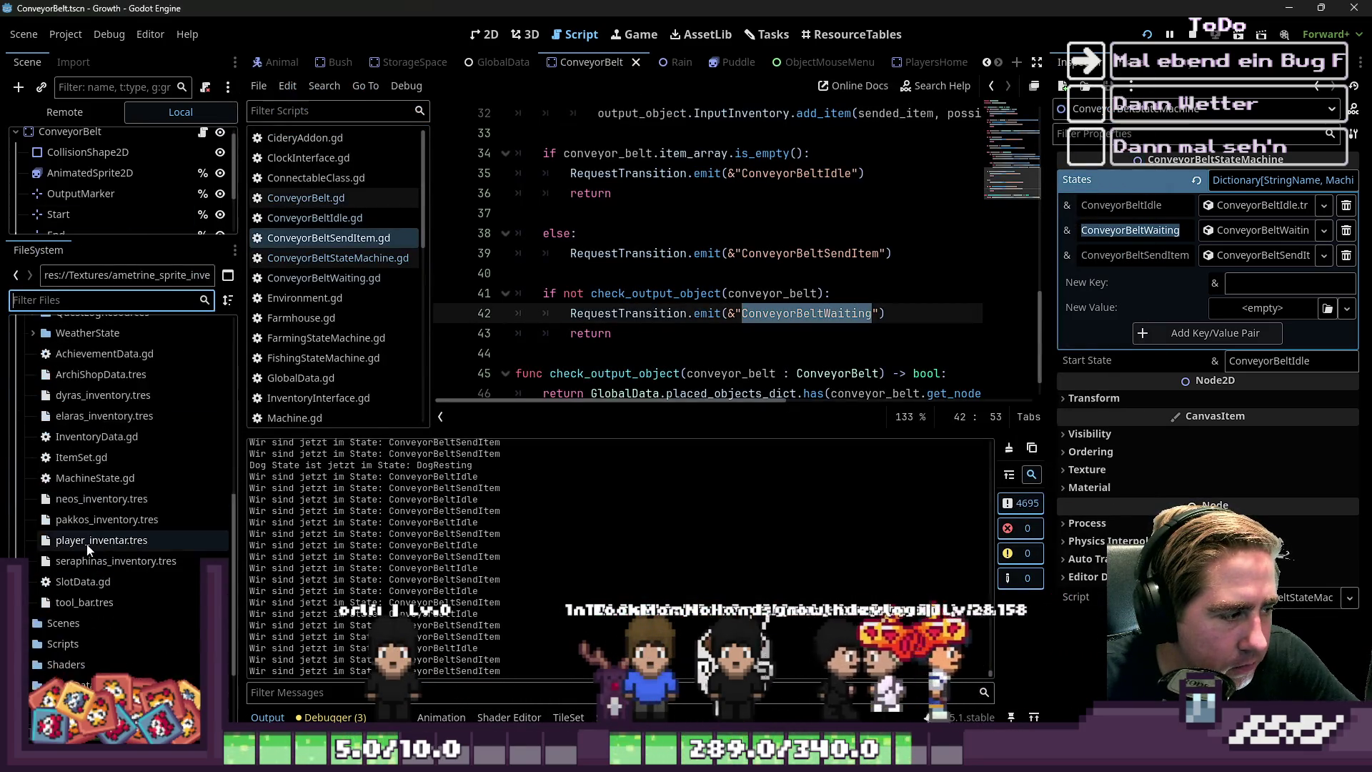
scroll(89, 500, "up", 4)
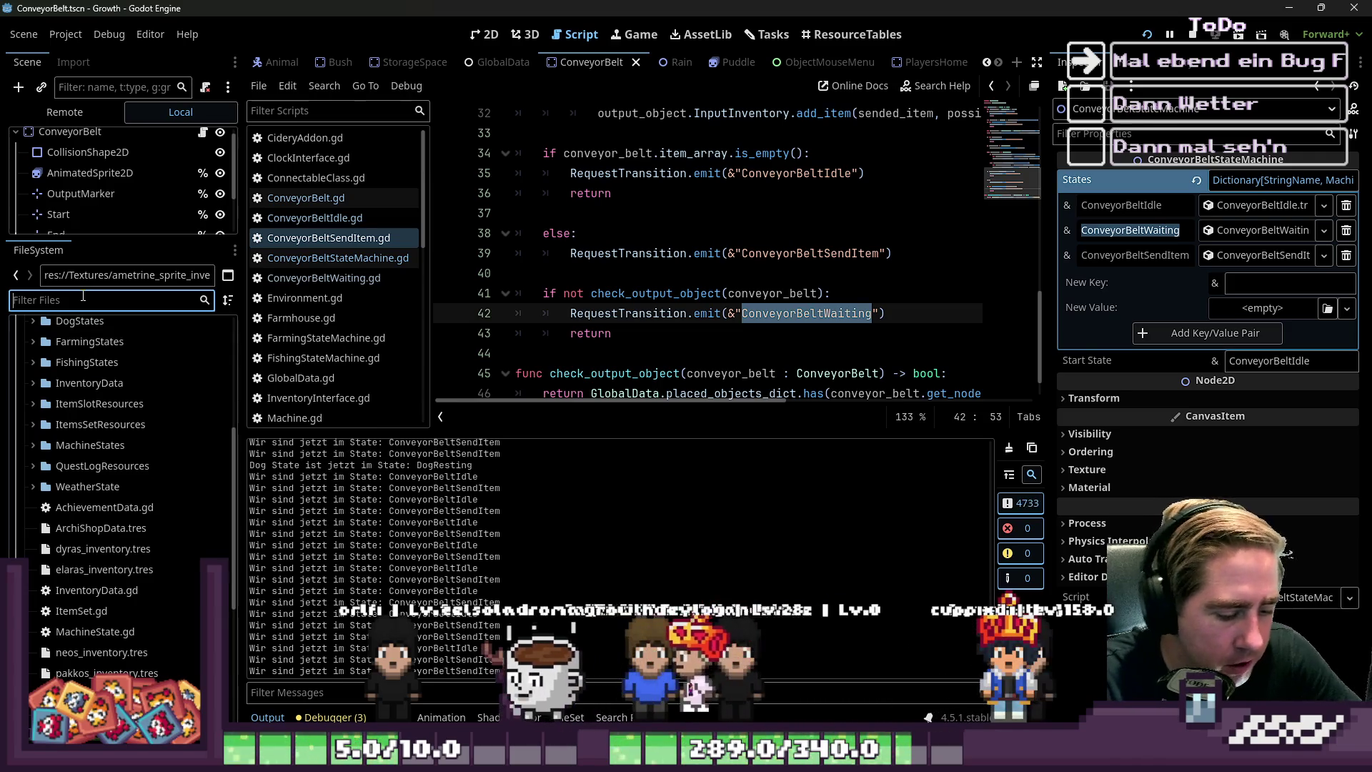
type("ostric")
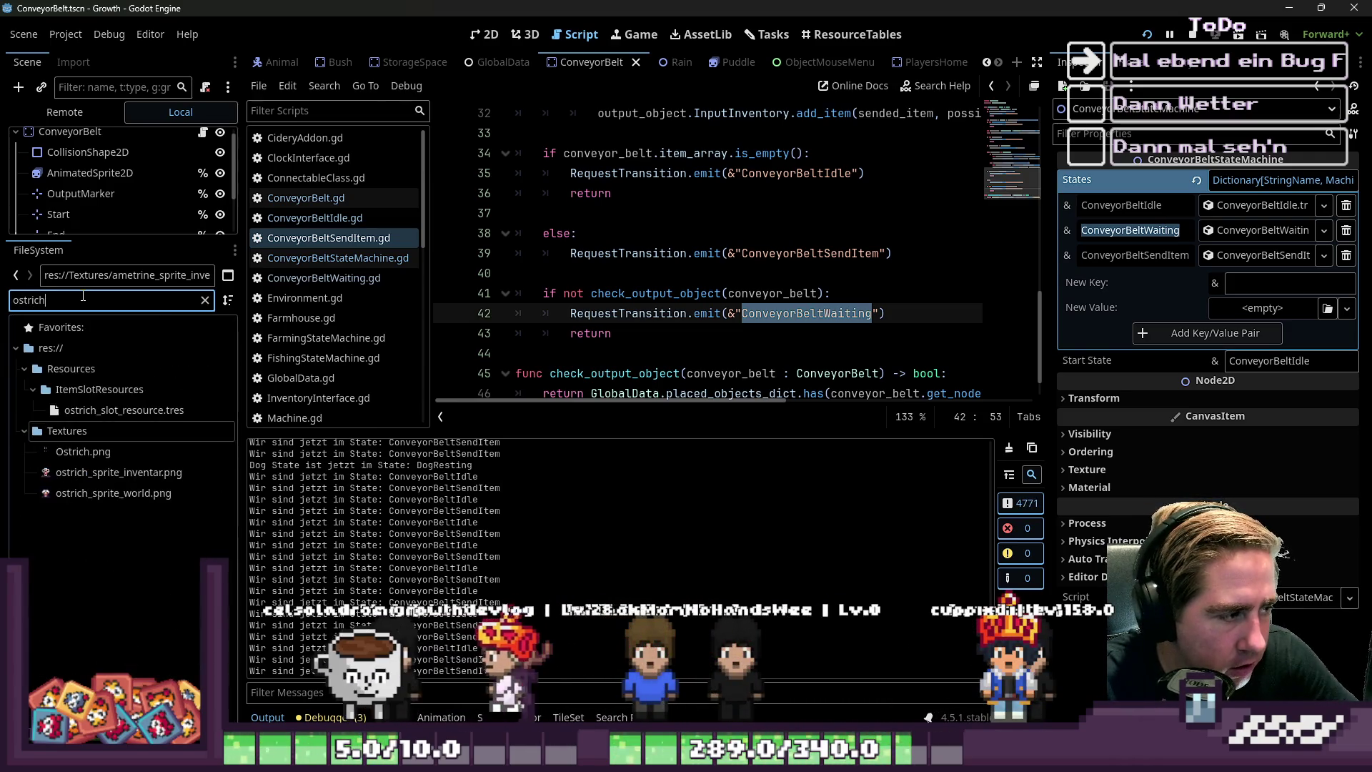
type("h")
left_click(110, 437)
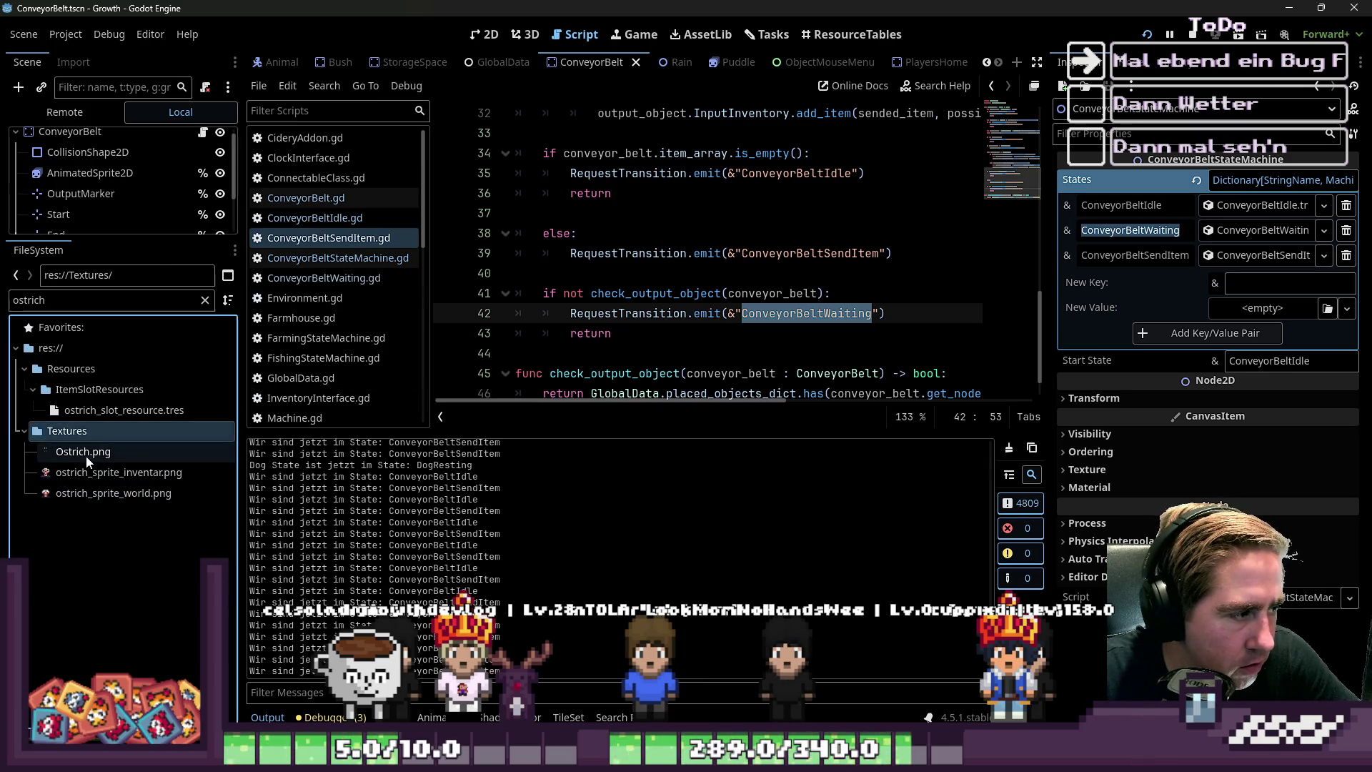
left_click(86, 456)
right_click(86, 456)
left_click(178, 685)
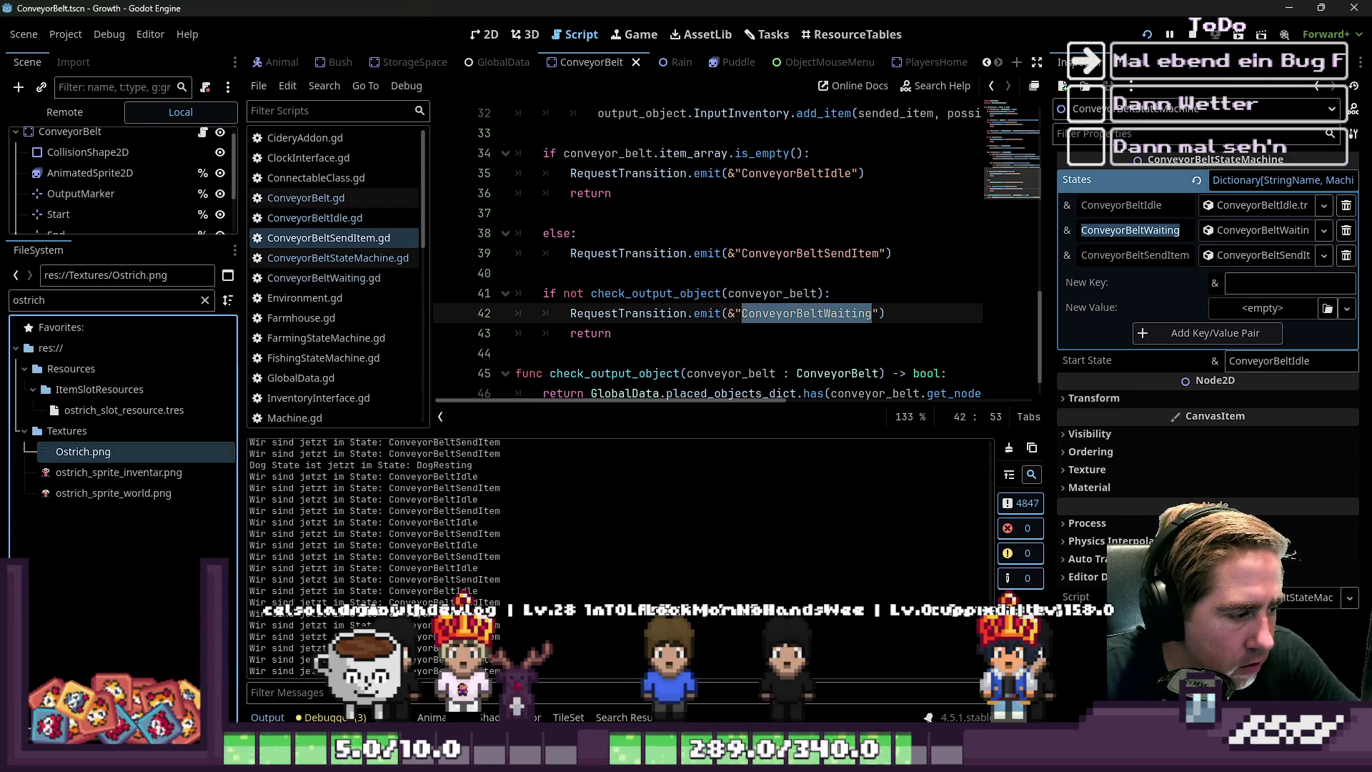
scroll(728, 297, "up", 5)
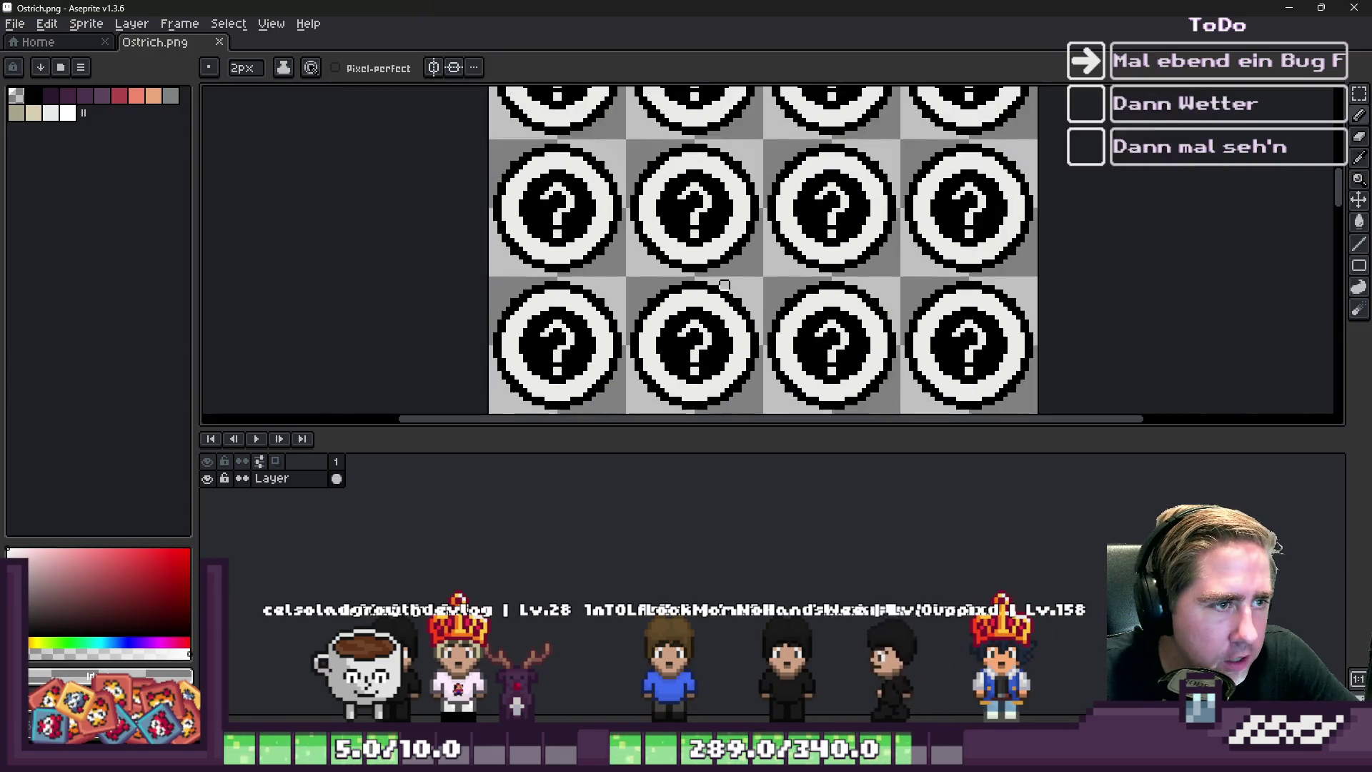
Select one question-mark tile of the Ostrich.png sheet with the rectangle marquee
scroll(729, 297, "up", 2)
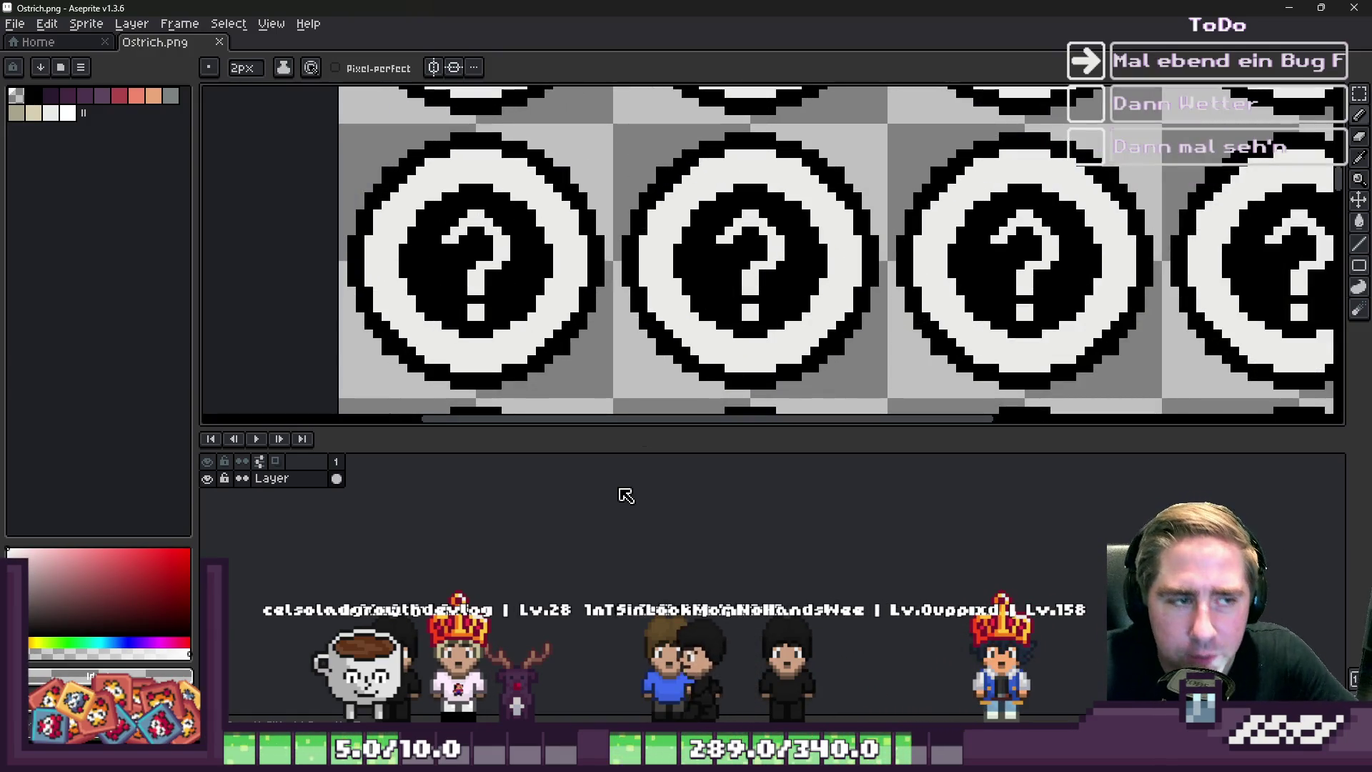
scroll(907, 123, "down", 1)
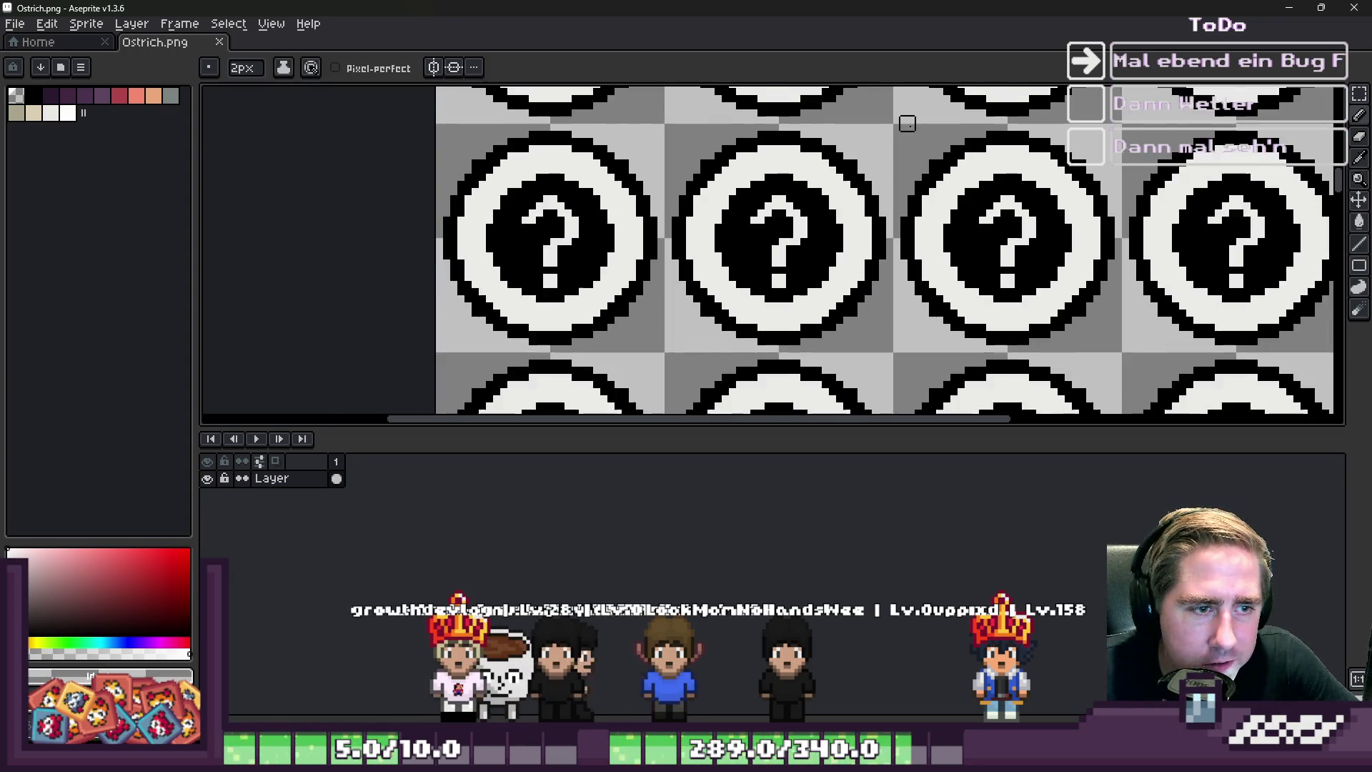
scroll(815, 232, "down", 2)
scroll(815, 233, "up", 3)
scroll(808, 232, "down", 2)
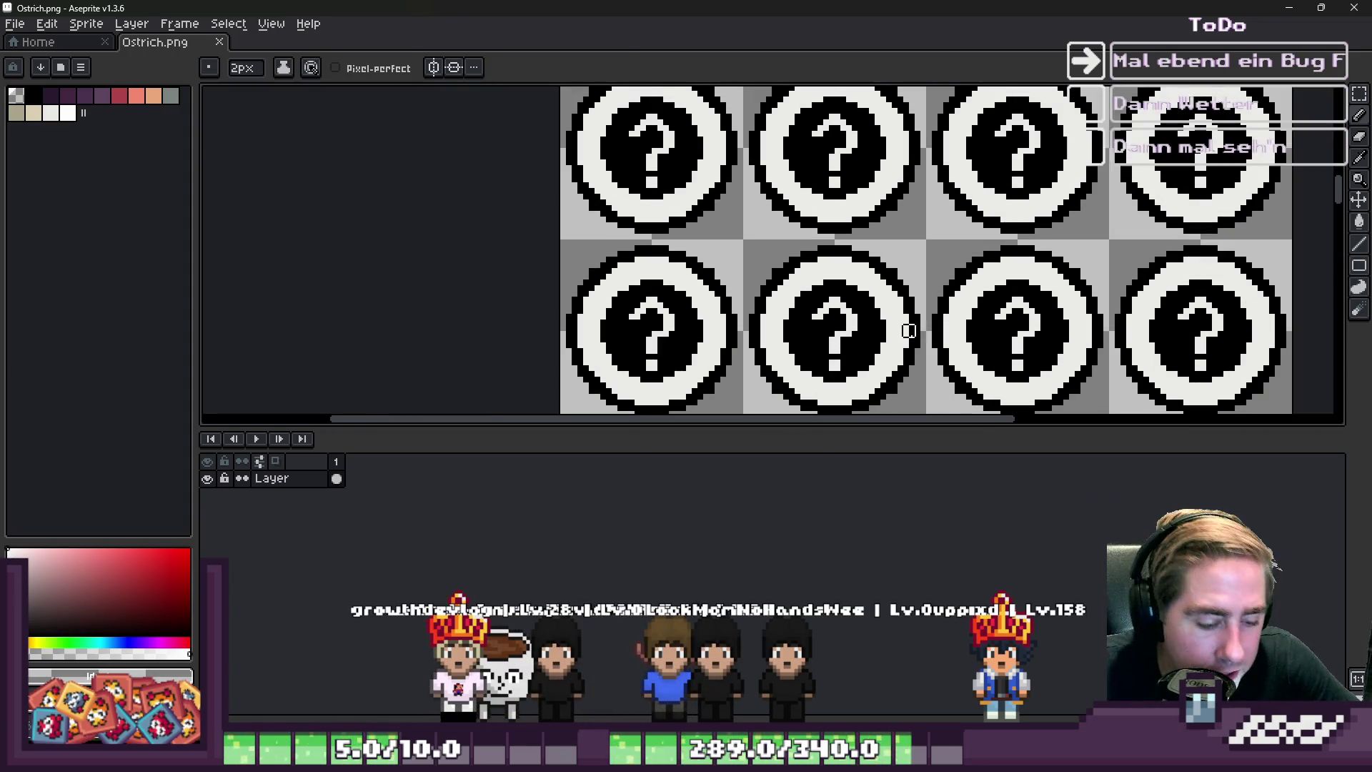
key("m")
scroll(902, 319, "up", 3)
left_click_drag(631, 97, 966, 261)
Nudge the selected tile slightly left, commit the move, and return to Godot
scroll(886, 166, "down", 2)
scroll(886, 165, "up", 3)
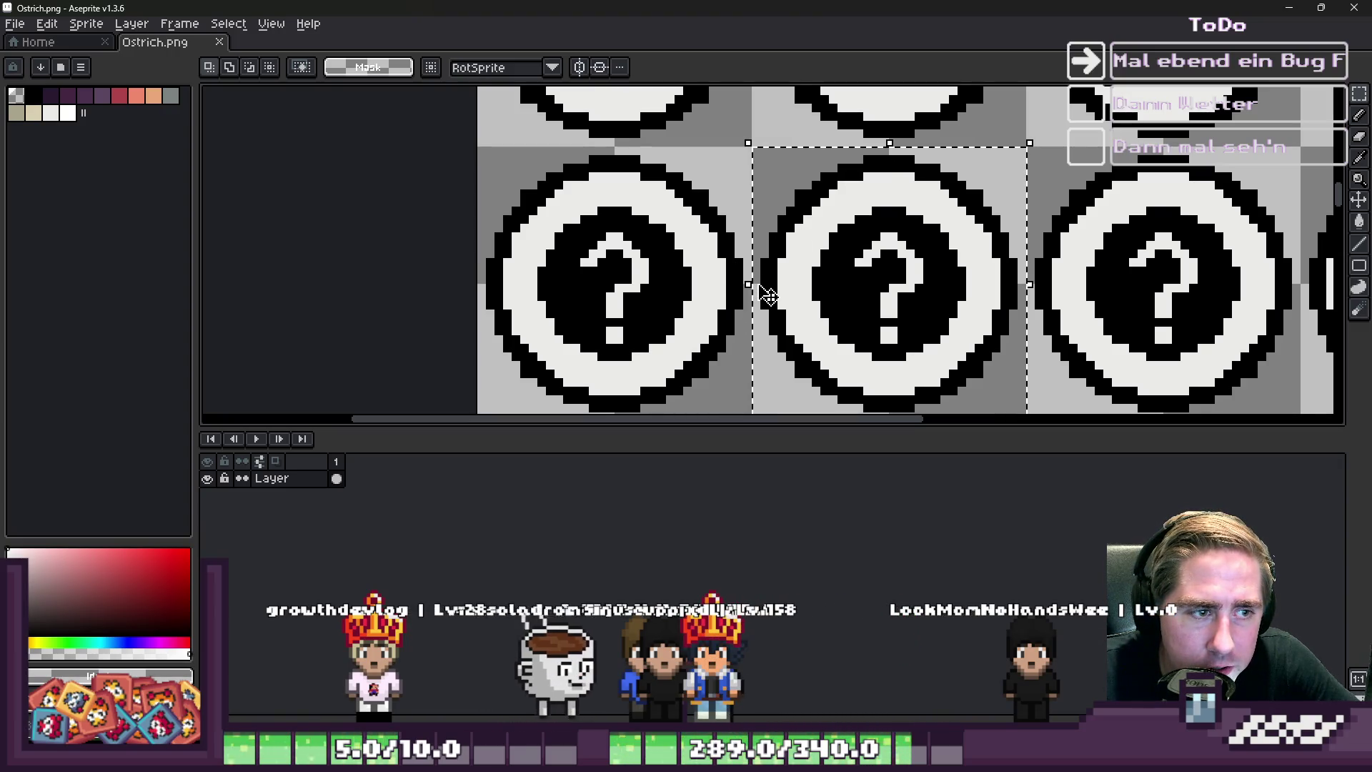
key("Left")
key("Left")
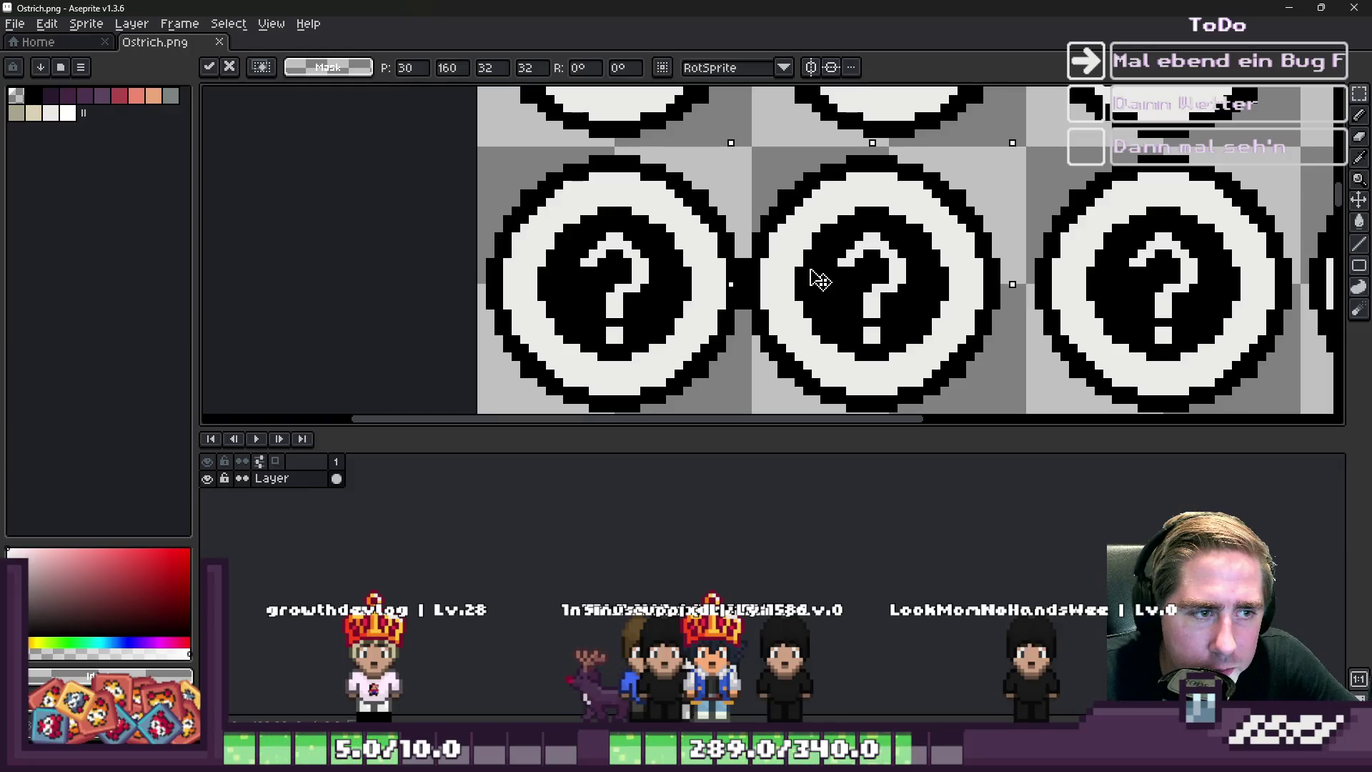
scroll(729, 273, "up", 2)
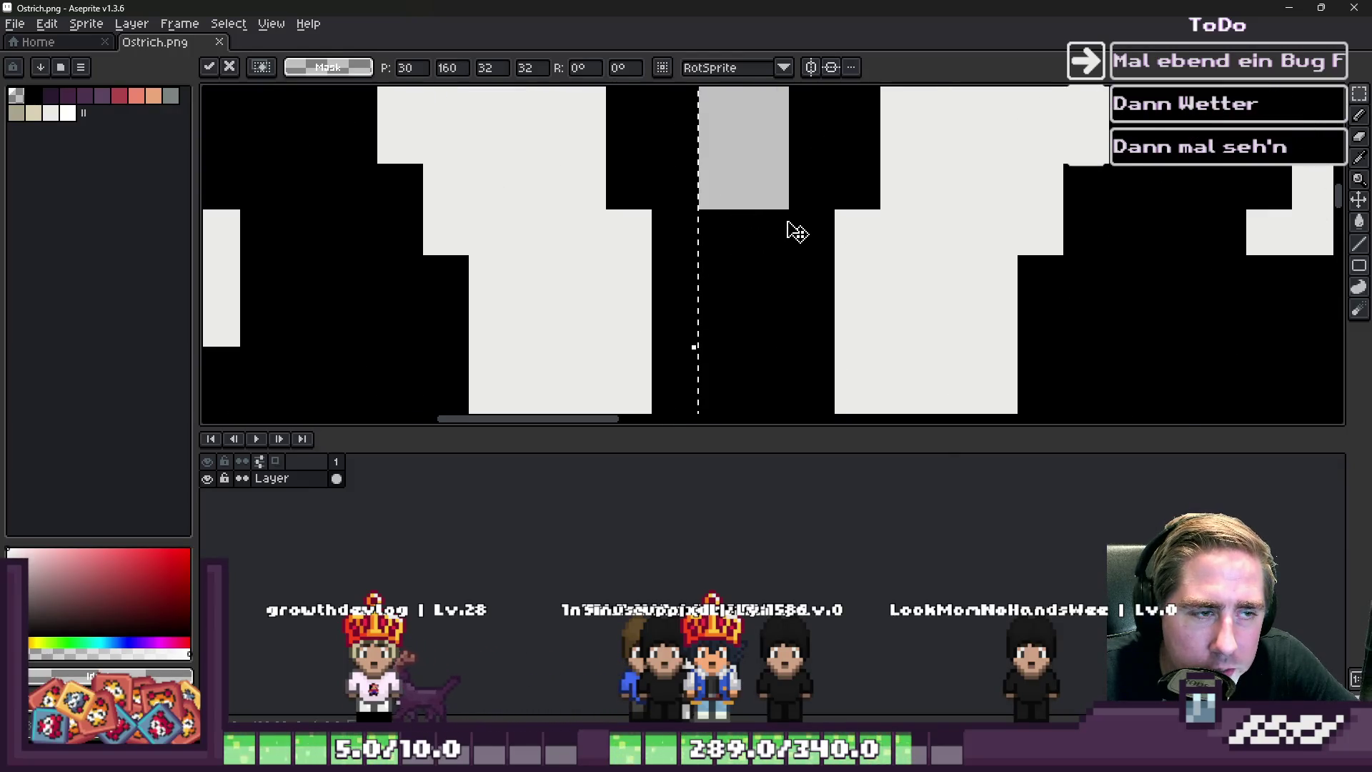
scroll(788, 230, "down", 4)
key("Return")
scroll(779, 245, "down", 2)
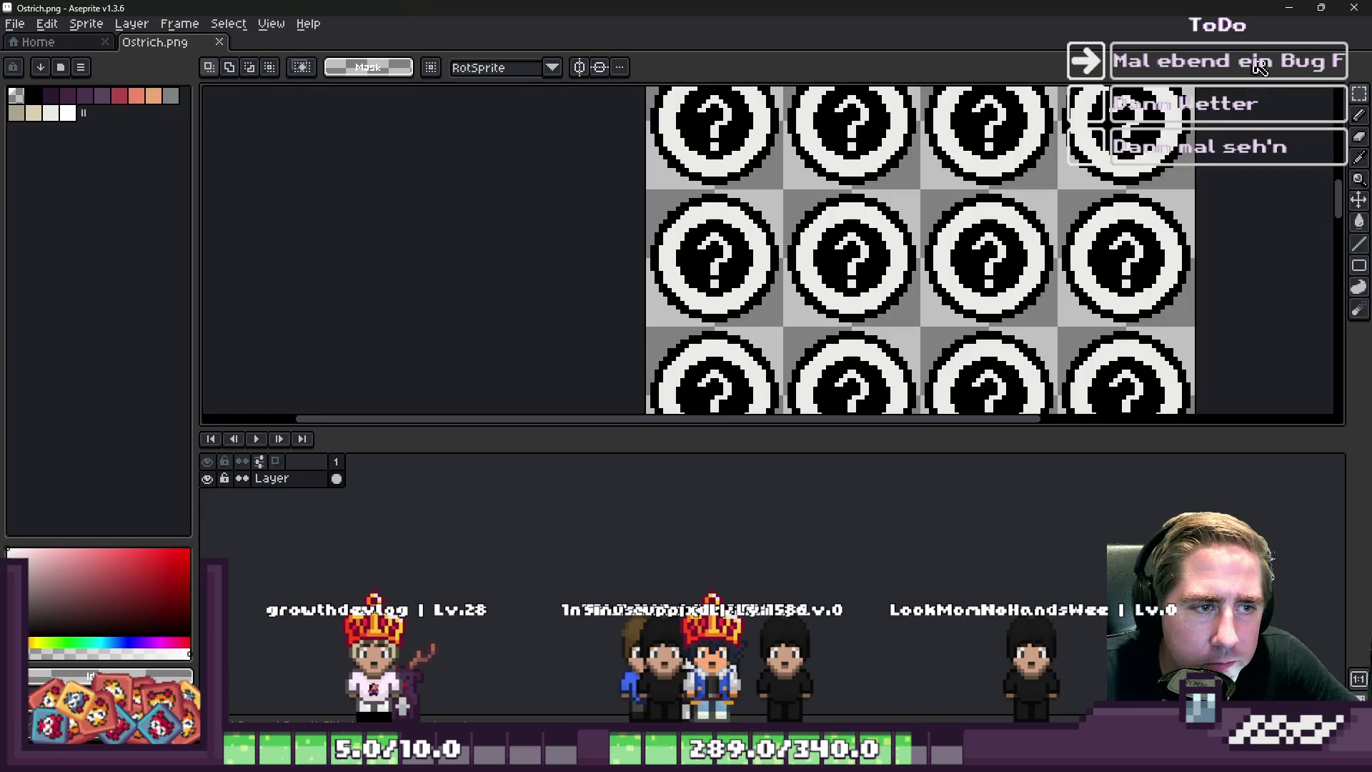
key("alt+Tab")
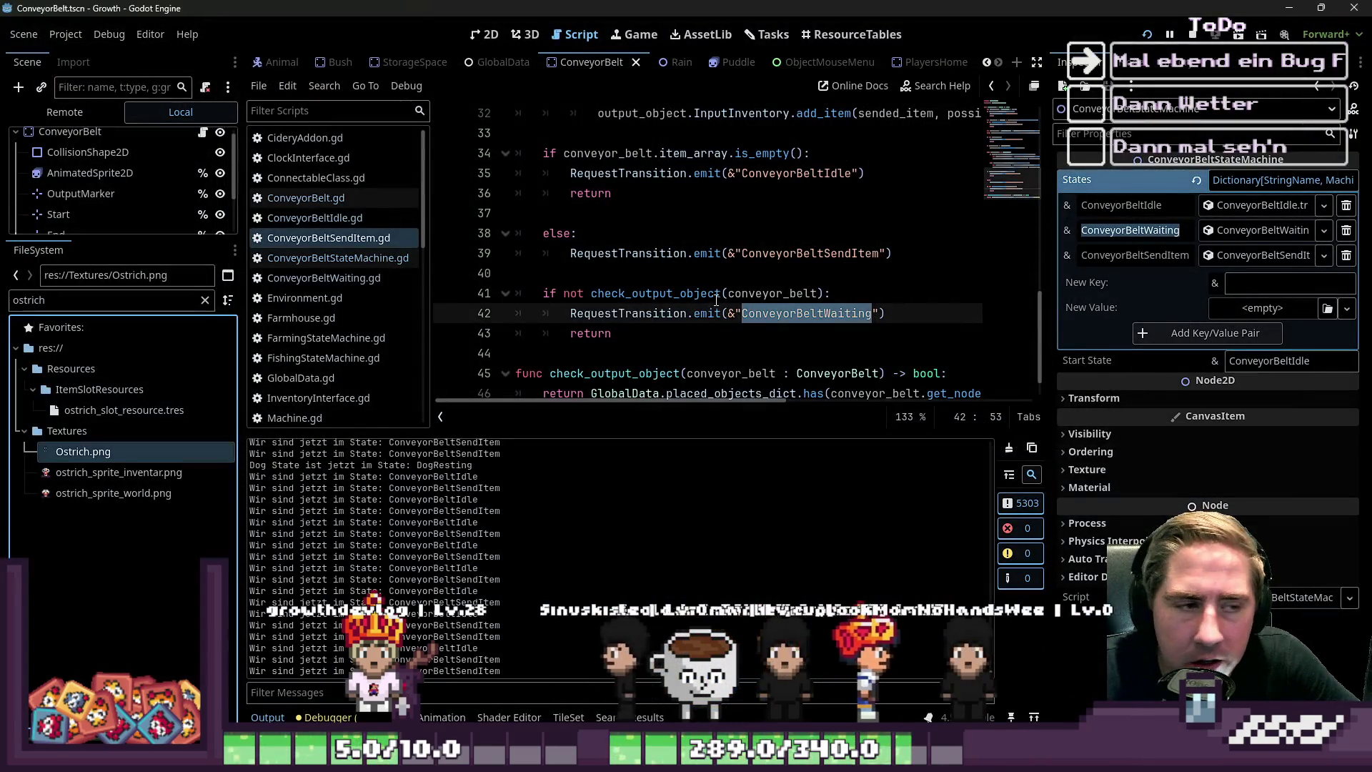
Lower the Output splitter so lines 28–47 of ConveyorBeltSendItem.gd show, caret on line 44
left_click(720, 293)
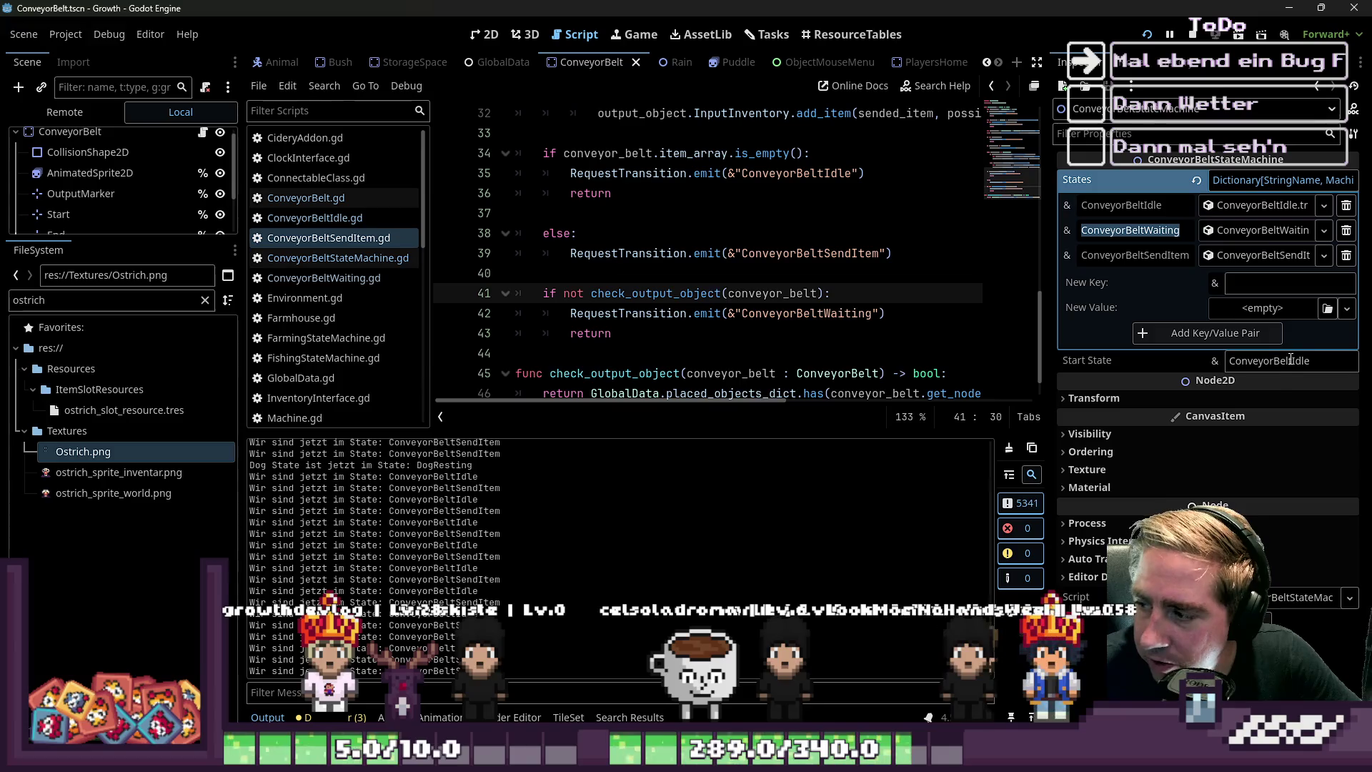
left_click(596, 378)
key("Up")
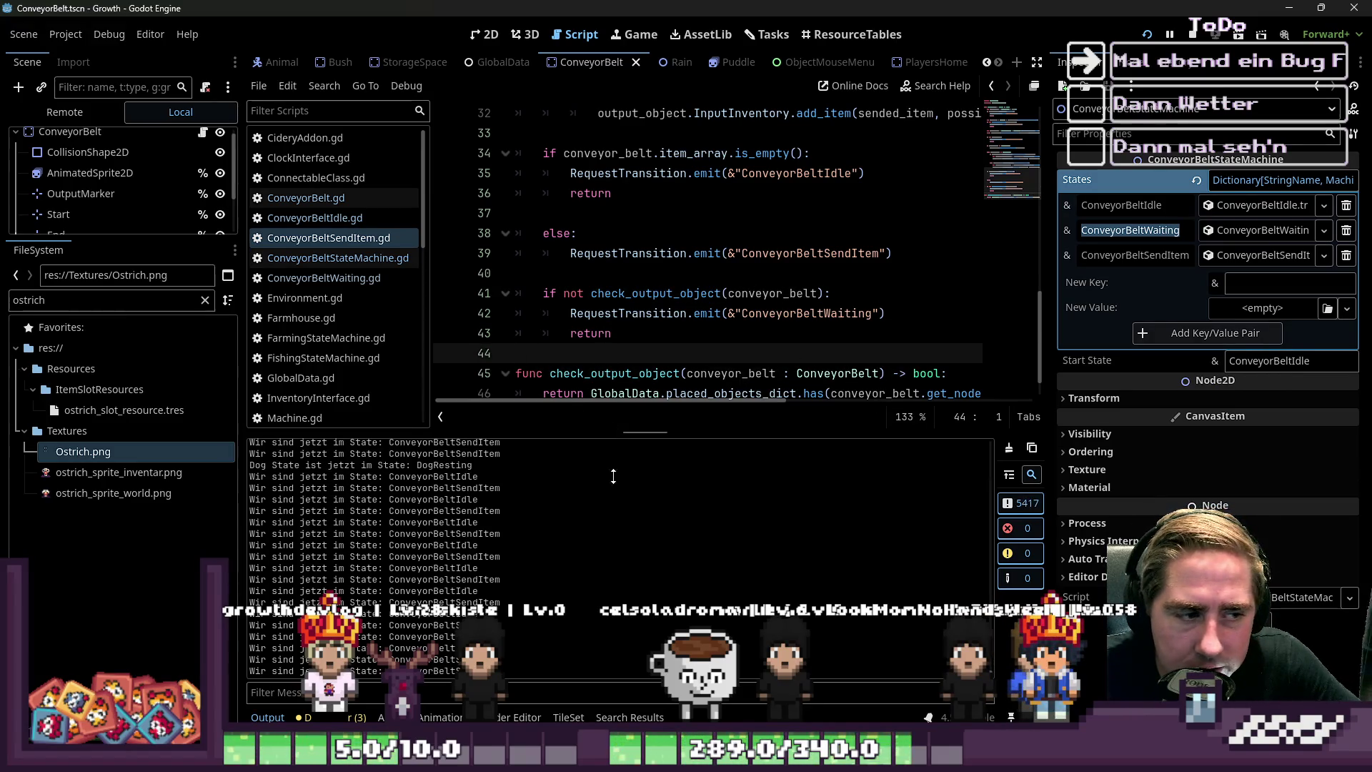
left_click_drag(614, 460, 620, 552)
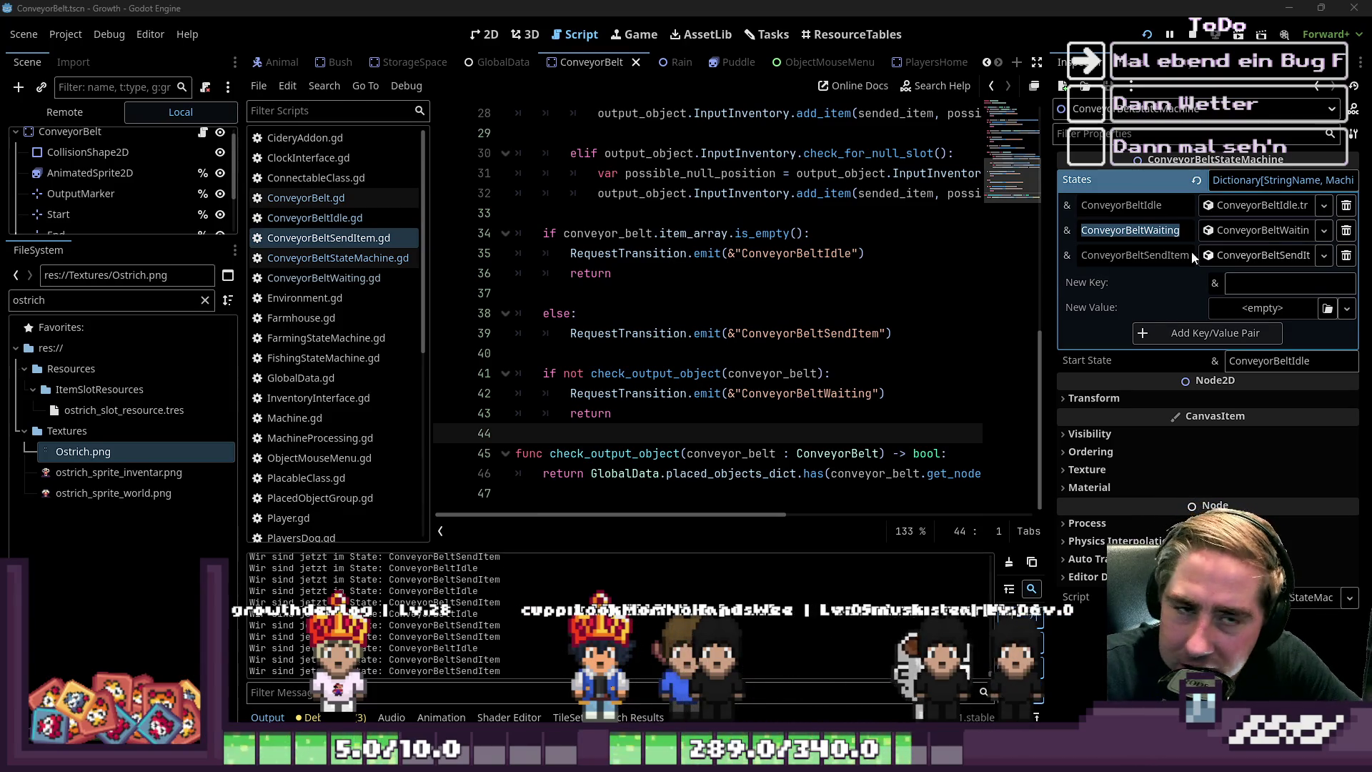
left_click(640, 493)
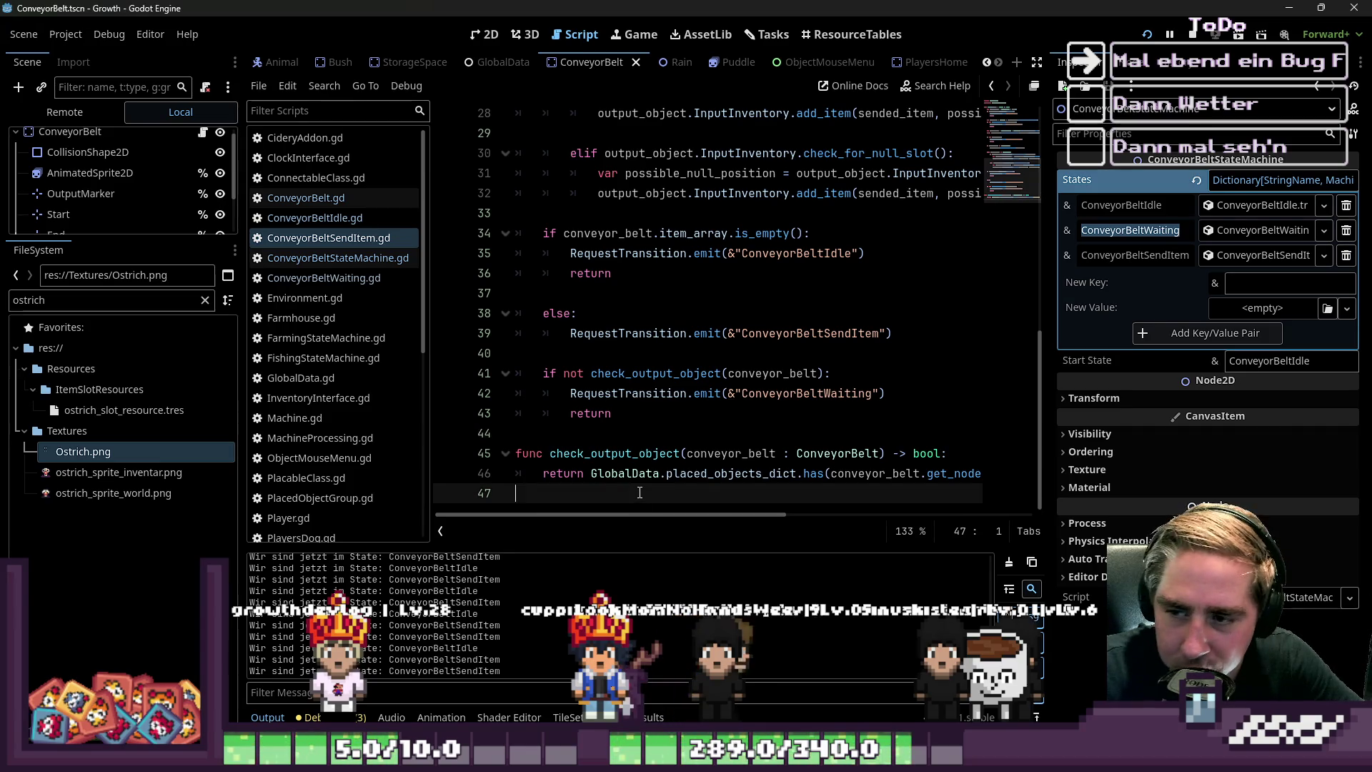
left_click(635, 425)
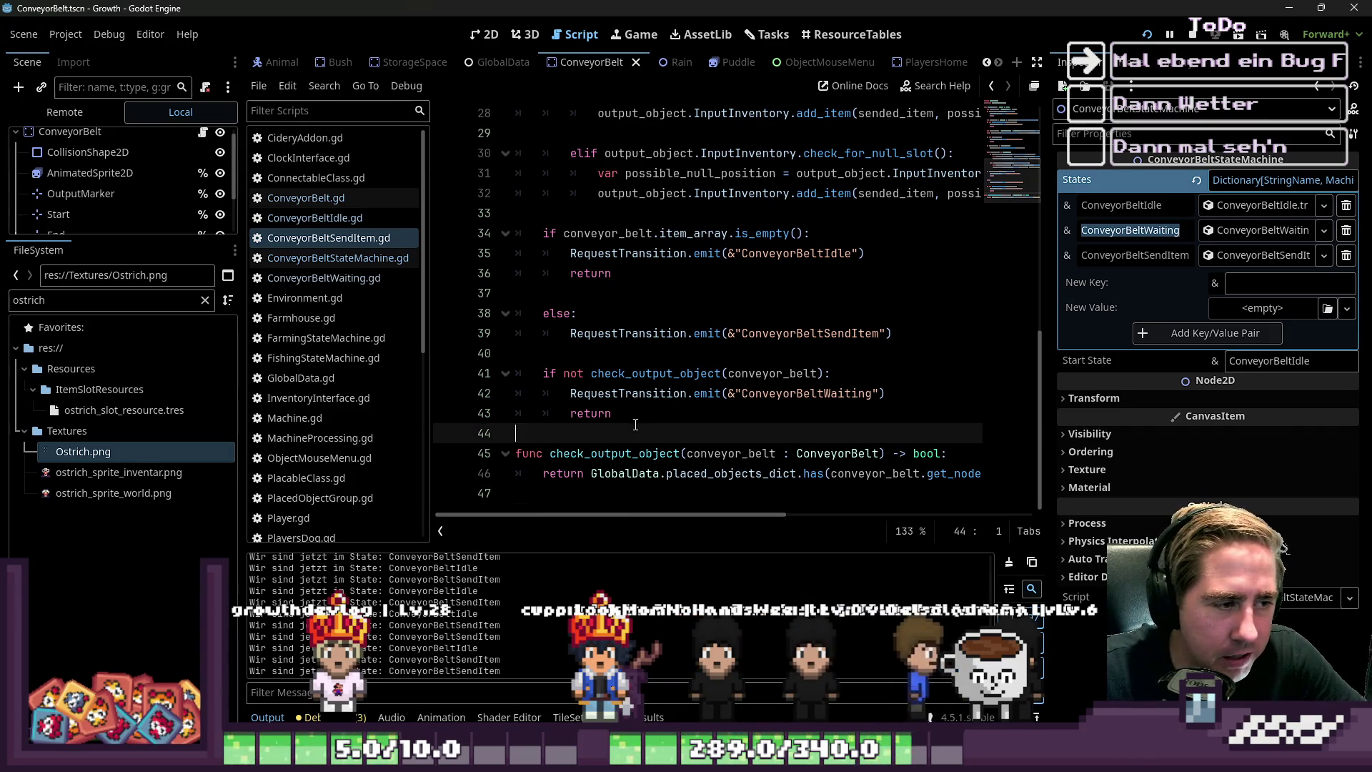